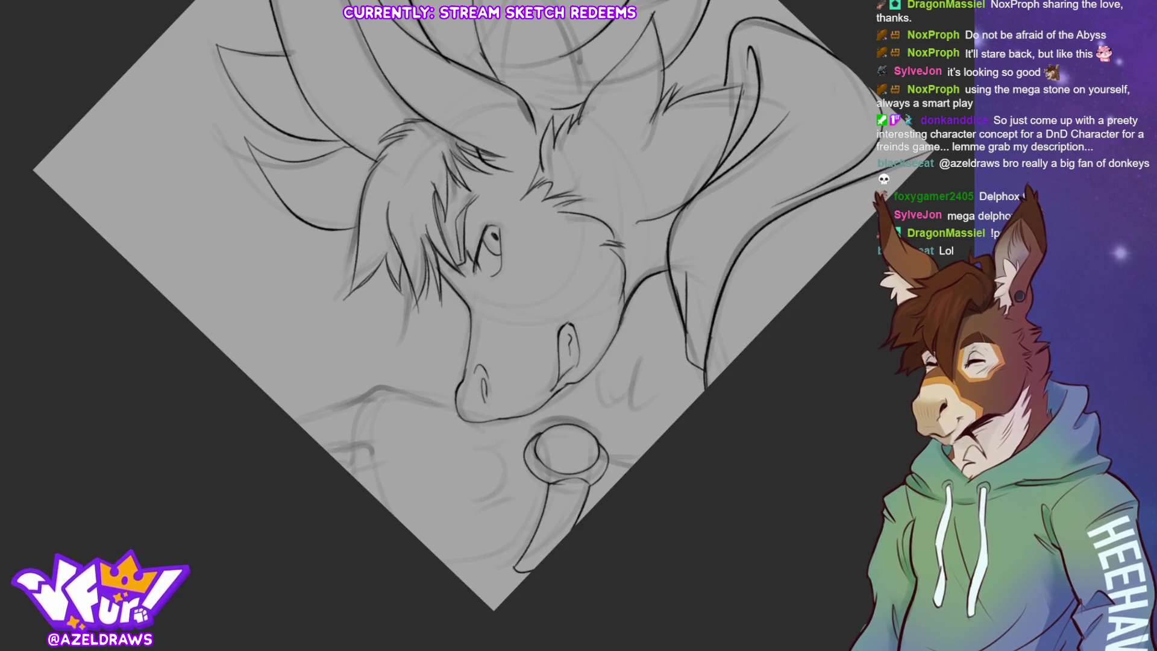
Reset the canvas rotation to 0° so the creature head sits upright.
{"action": "key", "text": "5"}
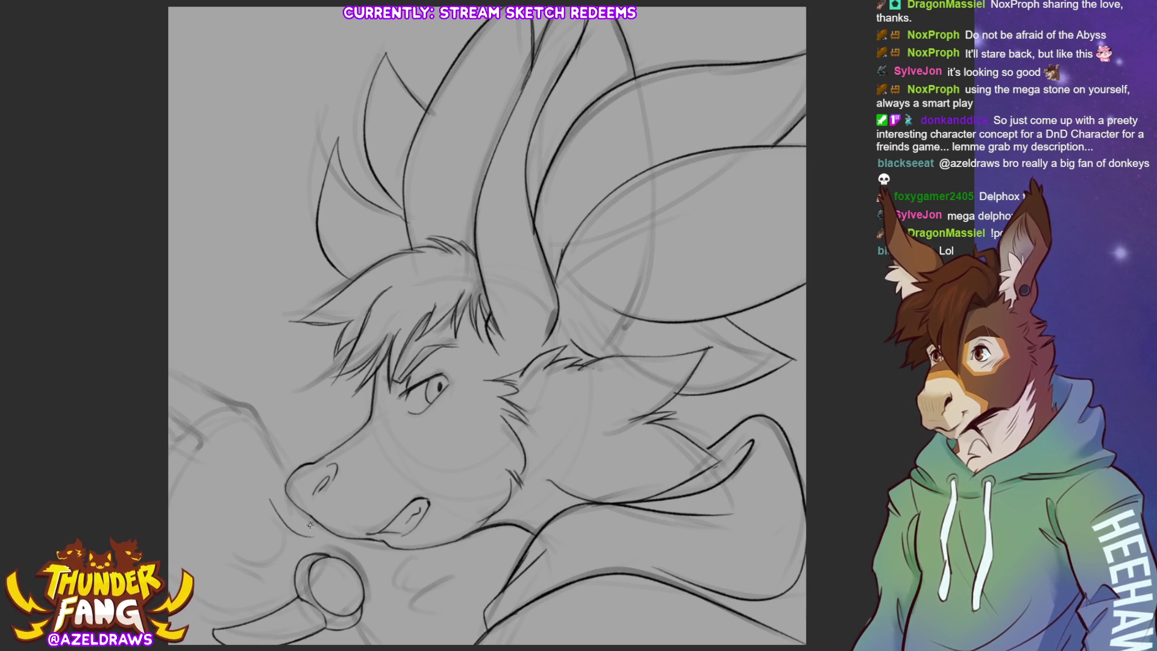
Sketch a jaw curve, lines into the mouth ring, and whiskers on both sides of the muzzle.
{"action": "mouse_move", "coordinate": [270, 499]}
{"action": "left_mouse_down"}
{"action": "mouse_move", "coordinate": [283, 546]}
{"action": "mouse_move", "coordinate": [244, 557]}
{"action": "mouse_move", "coordinate": [239, 580]}
{"action": "left_mouse_up"}
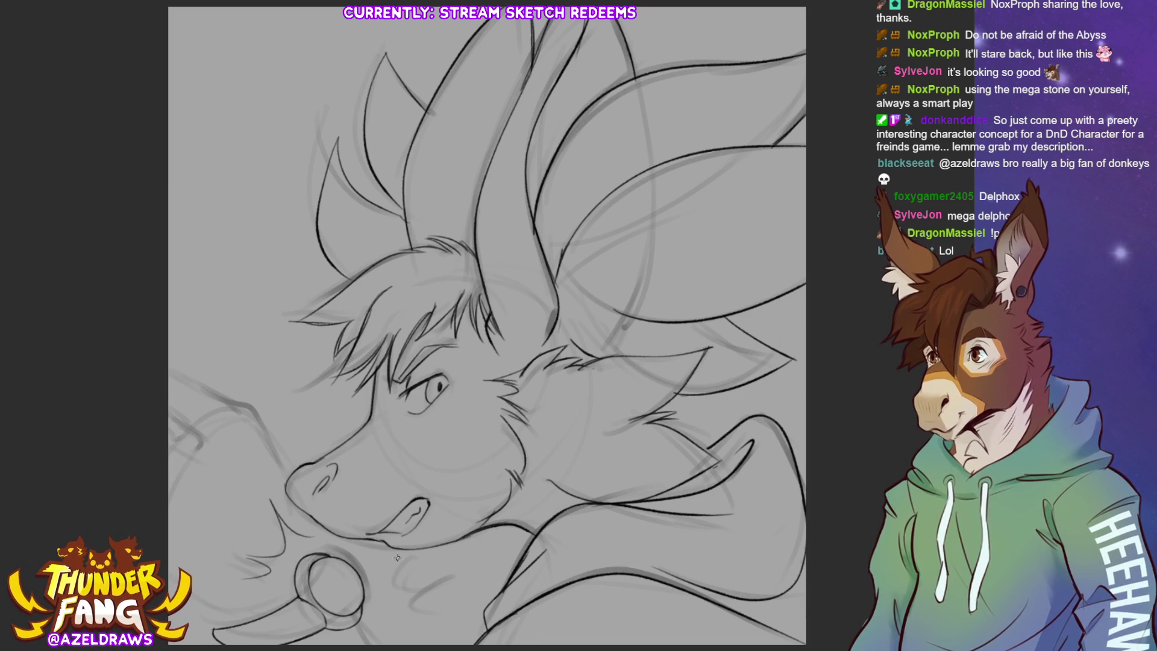
{"action": "mouse_move", "coordinate": [405, 566]}
{"action": "left_mouse_down"}
{"action": "mouse_move", "coordinate": [383, 584]}
{"action": "mouse_move", "coordinate": [449, 577]}
{"action": "left_mouse_up"}
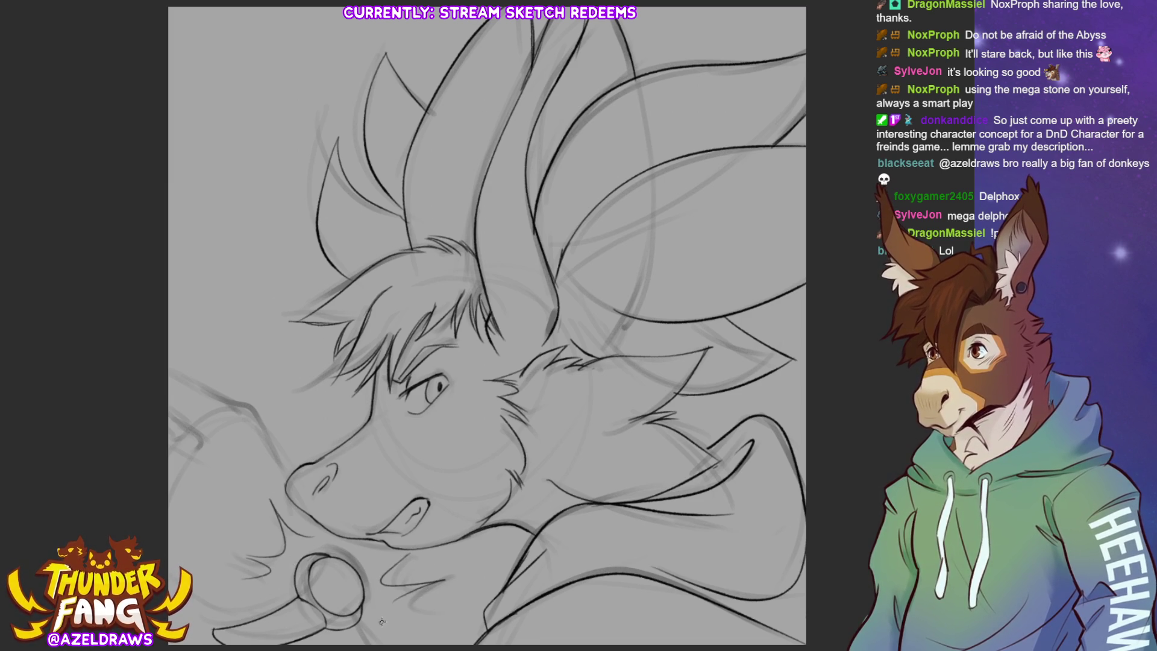
{"action": "left_click_drag", "start_coordinate": [391, 634], "coordinate": [422, 613]}
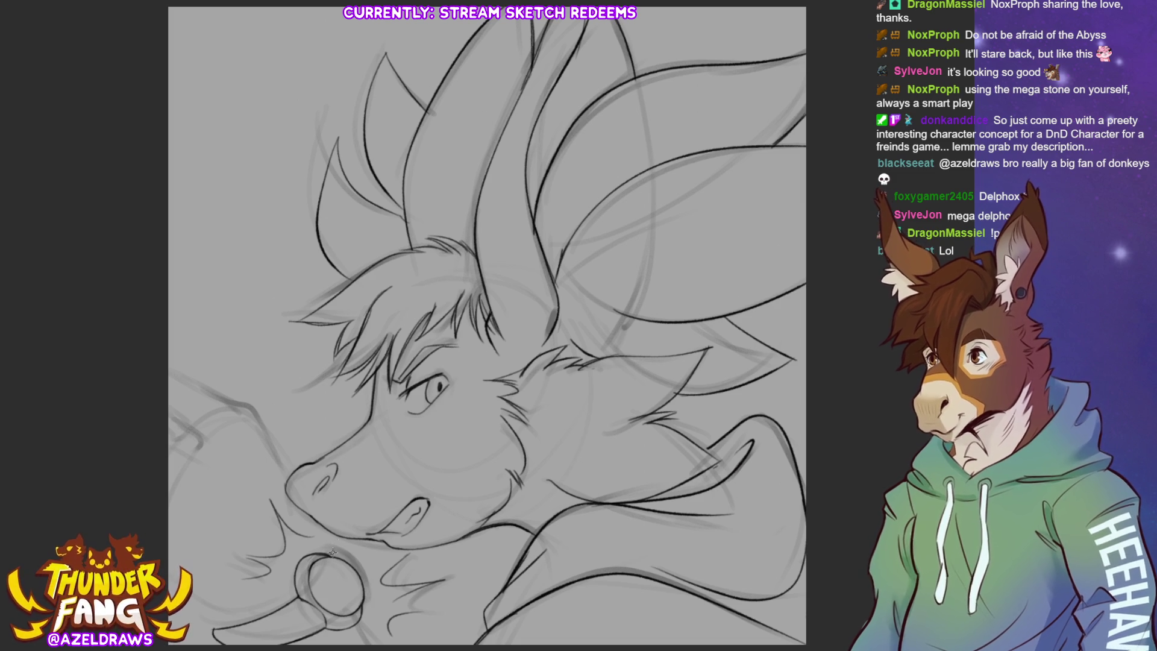
{"action": "left_click_drag", "start_coordinate": [343, 509], "coordinate": [336, 574]}
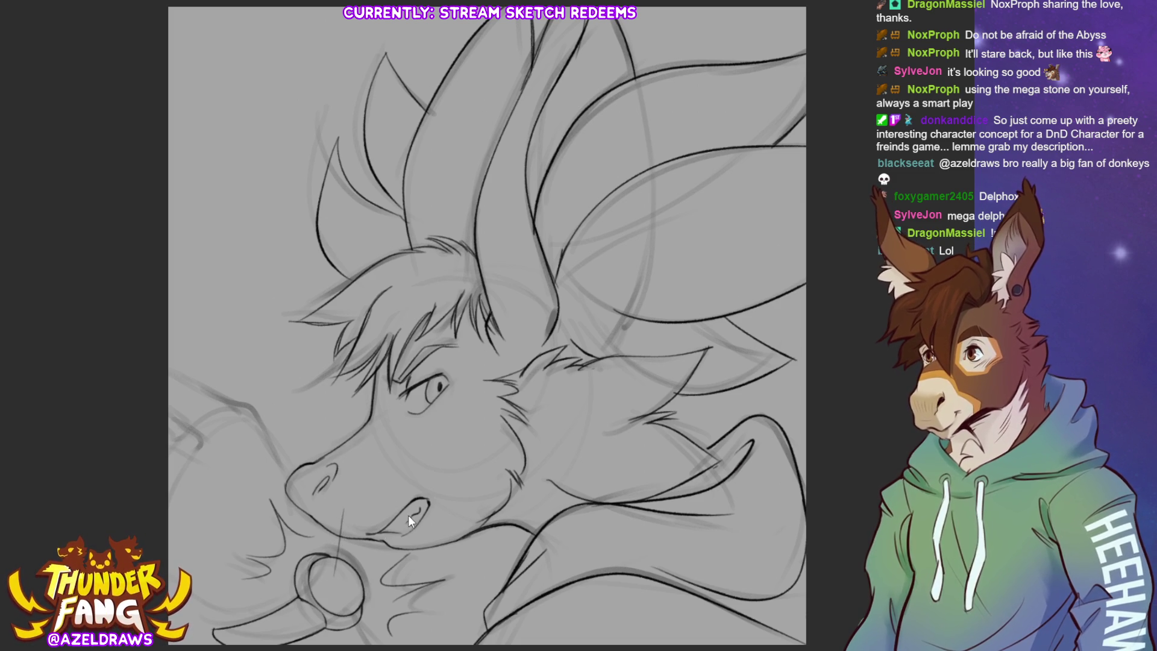
{"action": "key", "text": "ctrl+z"}
{"action": "mouse_move", "coordinate": [354, 514]}
{"action": "left_mouse_down"}
{"action": "mouse_move", "coordinate": [341, 566]}
{"action": "mouse_move", "coordinate": [335, 556]}
{"action": "left_mouse_up"}
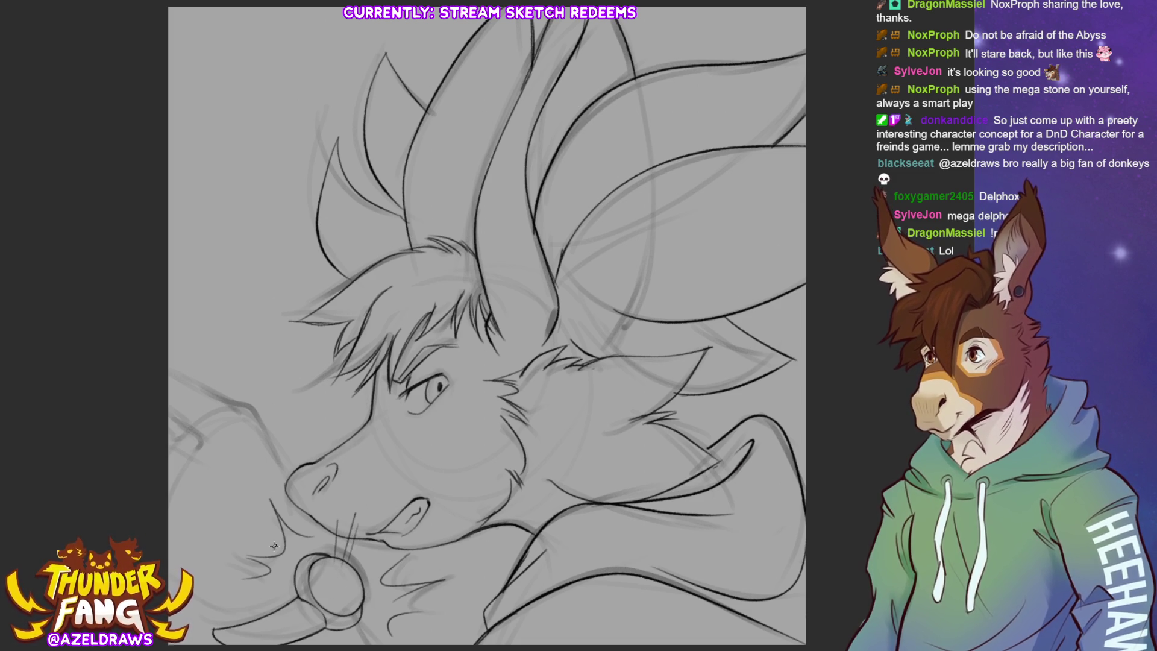
{"action": "left_click_drag", "start_coordinate": [272, 538], "coordinate": [258, 523]}
{"action": "left_click_drag", "start_coordinate": [293, 558], "coordinate": [263, 538]}
{"action": "left_click_drag", "start_coordinate": [317, 579], "coordinate": [288, 558]}
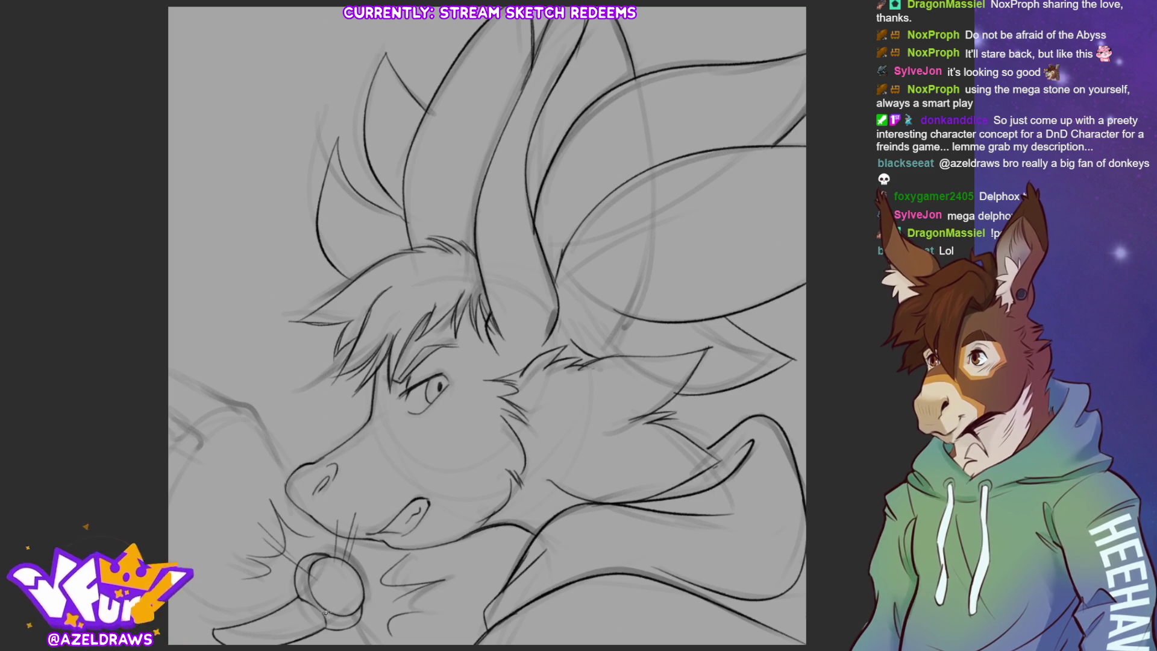
{"action": "mouse_move", "coordinate": [329, 593]}
{"action": "left_mouse_down"}
{"action": "mouse_move", "coordinate": [327, 633]}
{"action": "mouse_move", "coordinate": [311, 621]}
{"action": "mouse_move", "coordinate": [289, 638]}
{"action": "mouse_move", "coordinate": [321, 617]}
{"action": "mouse_move", "coordinate": [300, 620]}
{"action": "mouse_move", "coordinate": [287, 642]}
{"action": "mouse_move", "coordinate": [306, 638]}
{"action": "left_mouse_up"}
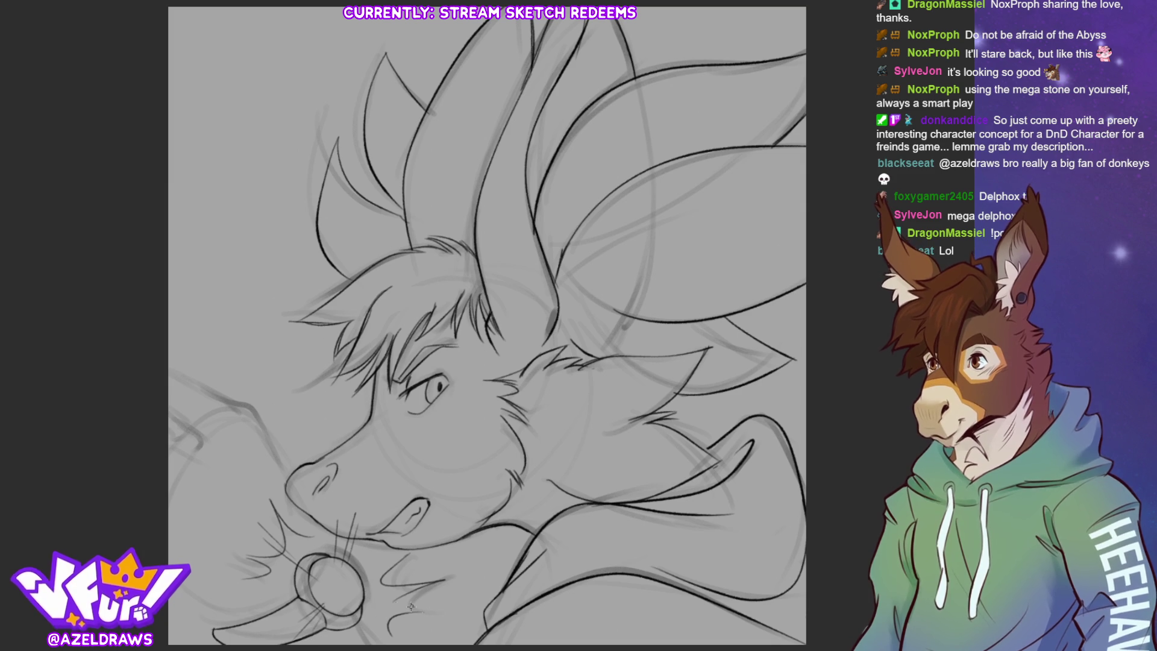
{"action": "mouse_move", "coordinate": [366, 586]}
{"action": "left_mouse_down"}
{"action": "mouse_move", "coordinate": [440, 573]}
{"action": "mouse_move", "coordinate": [415, 566]}
{"action": "mouse_move", "coordinate": [364, 590]}
{"action": "mouse_move", "coordinate": [403, 590]}
{"action": "left_mouse_up"}
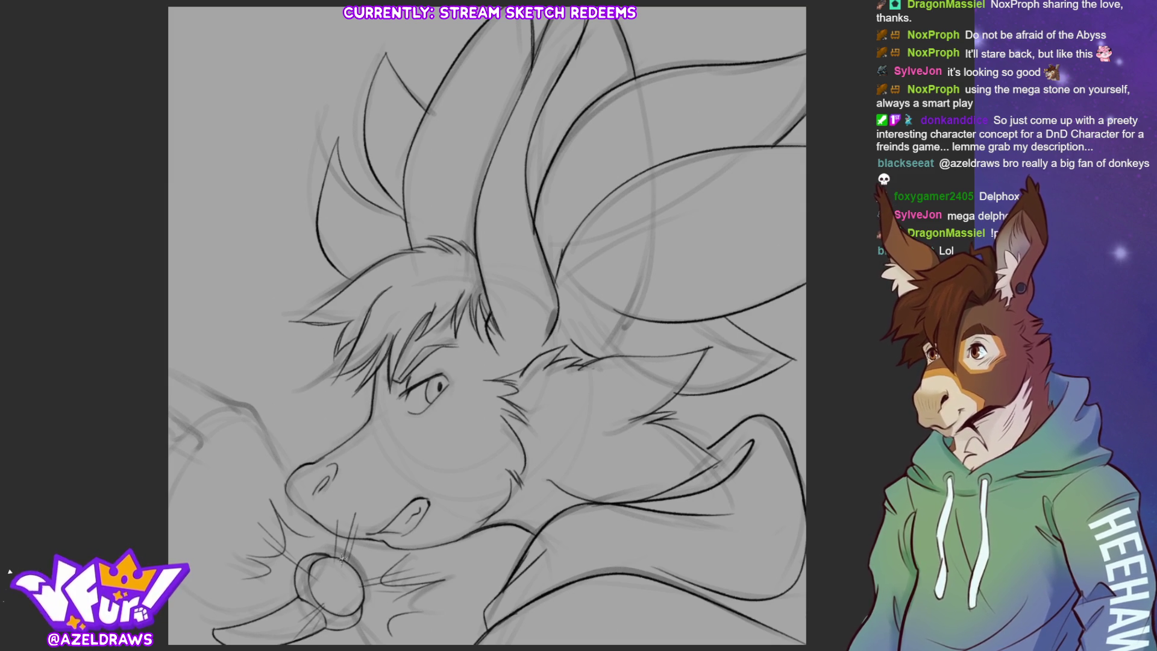
Darken the ring's right edge, the muzzle-to-ring lines and the left-edge lines.
{"action": "left_click_drag", "start_coordinate": [347, 554], "coordinate": [367, 577]}
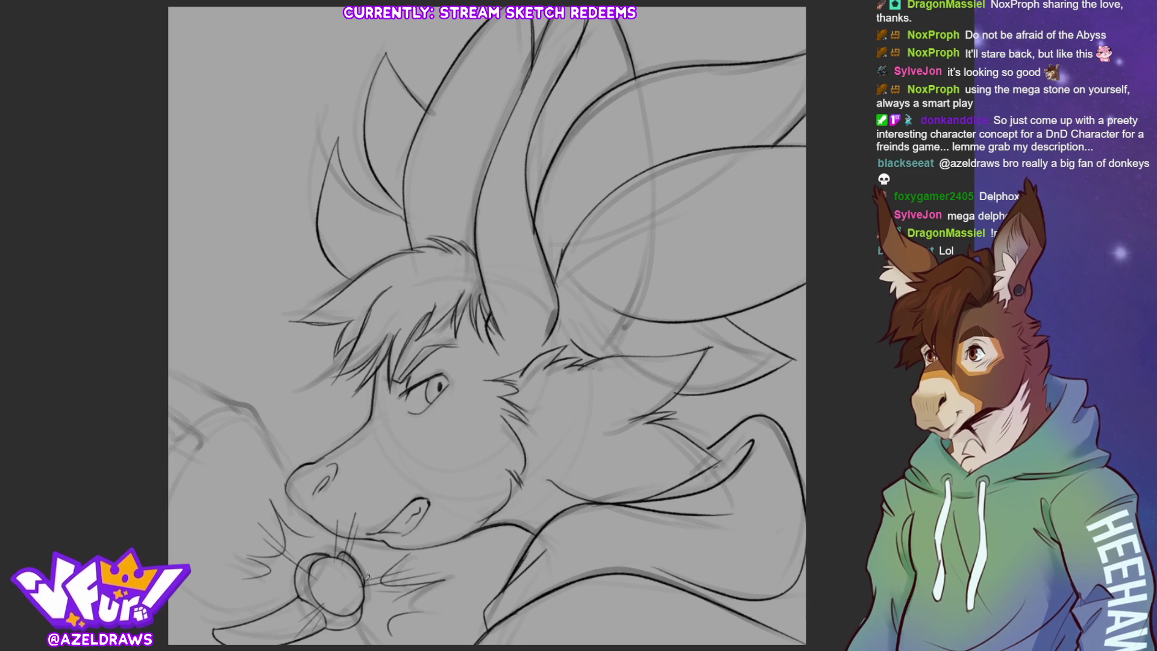
{"action": "left_click_drag", "start_coordinate": [250, 410], "coordinate": [329, 555]}
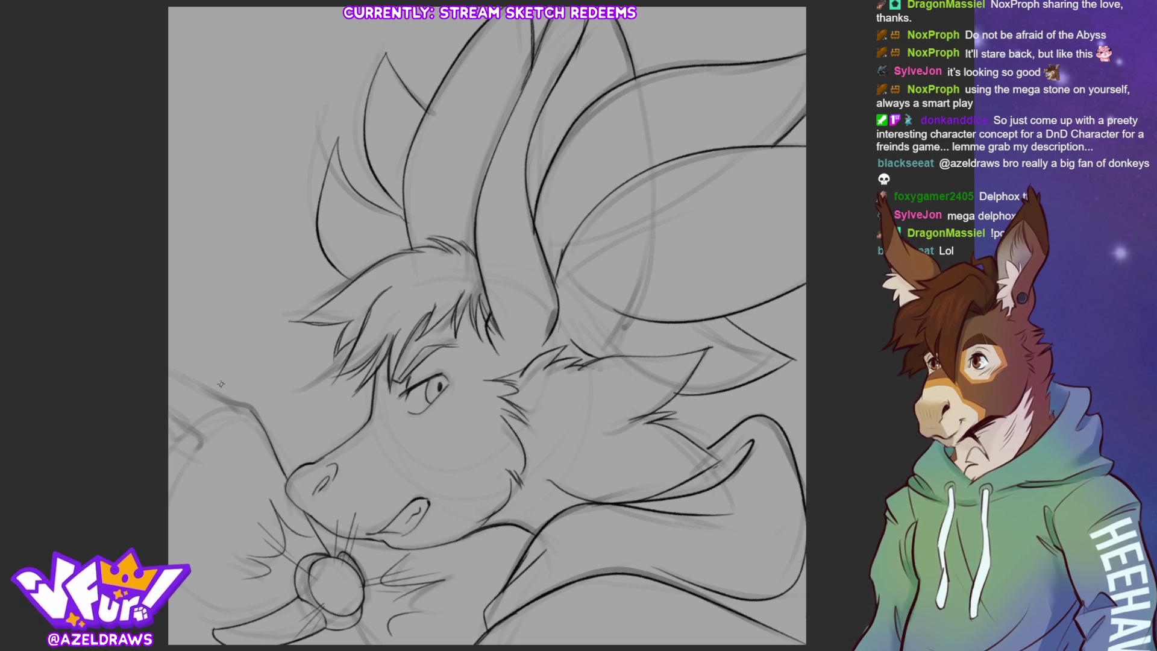
{"action": "left_click_drag", "start_coordinate": [169, 369], "coordinate": [244, 406]}
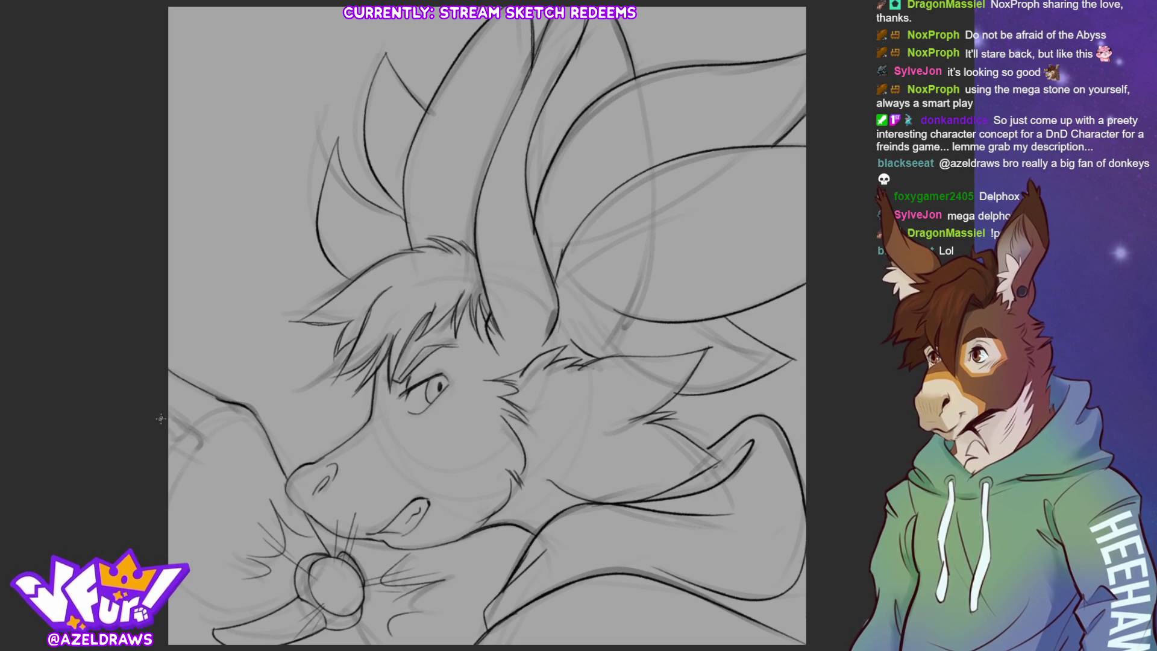
{"action": "left_click_drag", "start_coordinate": [177, 424], "coordinate": [223, 469]}
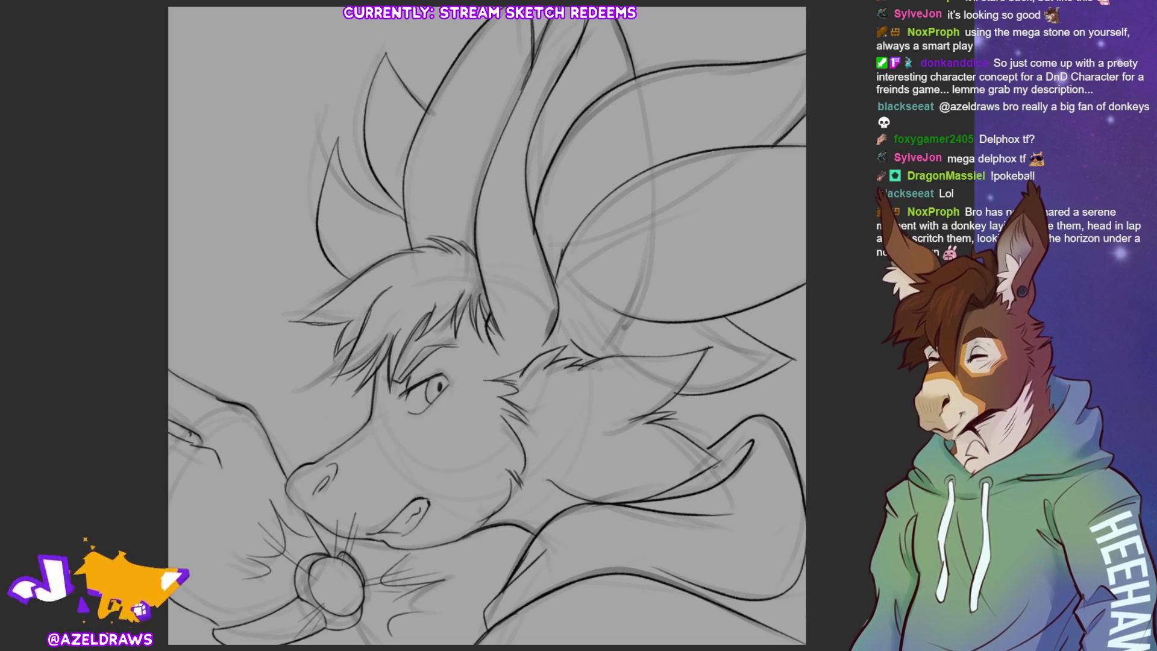
{"action": "left_click_drag", "start_coordinate": [359, 627], "coordinate": [373, 642]}
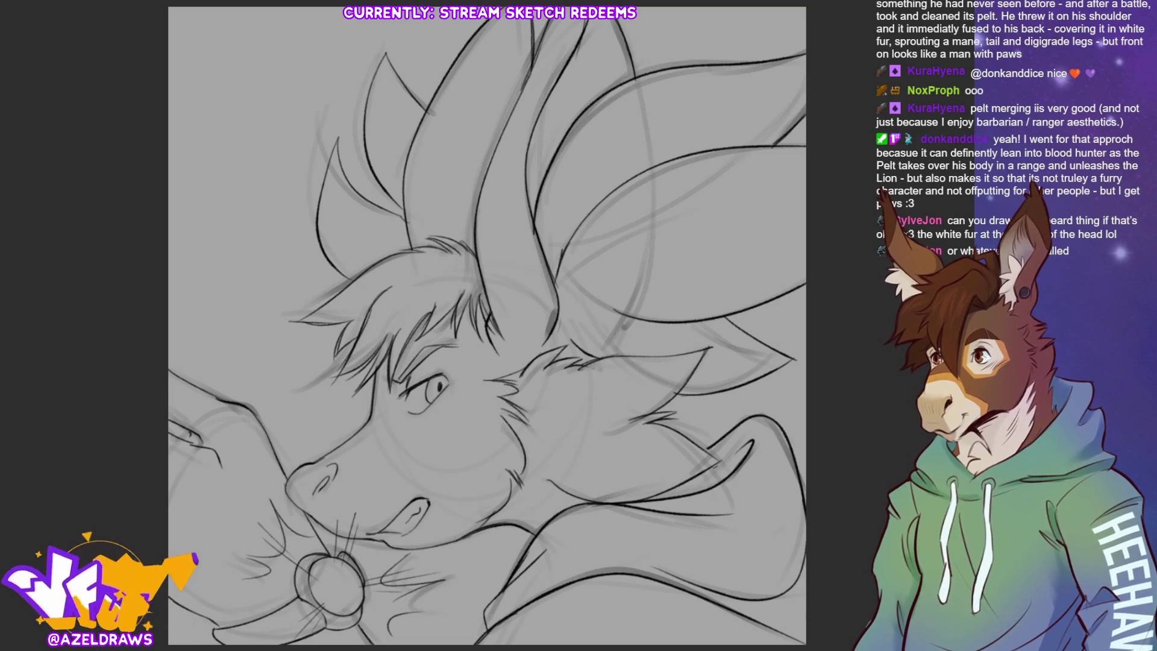
Redraw the lower jaw, cheek and neck lines below the mouth as darker lineart.
{"action": "mouse_move", "coordinate": [434, 547]}
{"action": "left_mouse_down"}
{"action": "mouse_move", "coordinate": [496, 541]}
{"action": "mouse_move", "coordinate": [498, 561]}
{"action": "mouse_move", "coordinate": [463, 609]}
{"action": "mouse_move", "coordinate": [403, 631]}
{"action": "mouse_move", "coordinate": [499, 610]}
{"action": "left_mouse_up"}
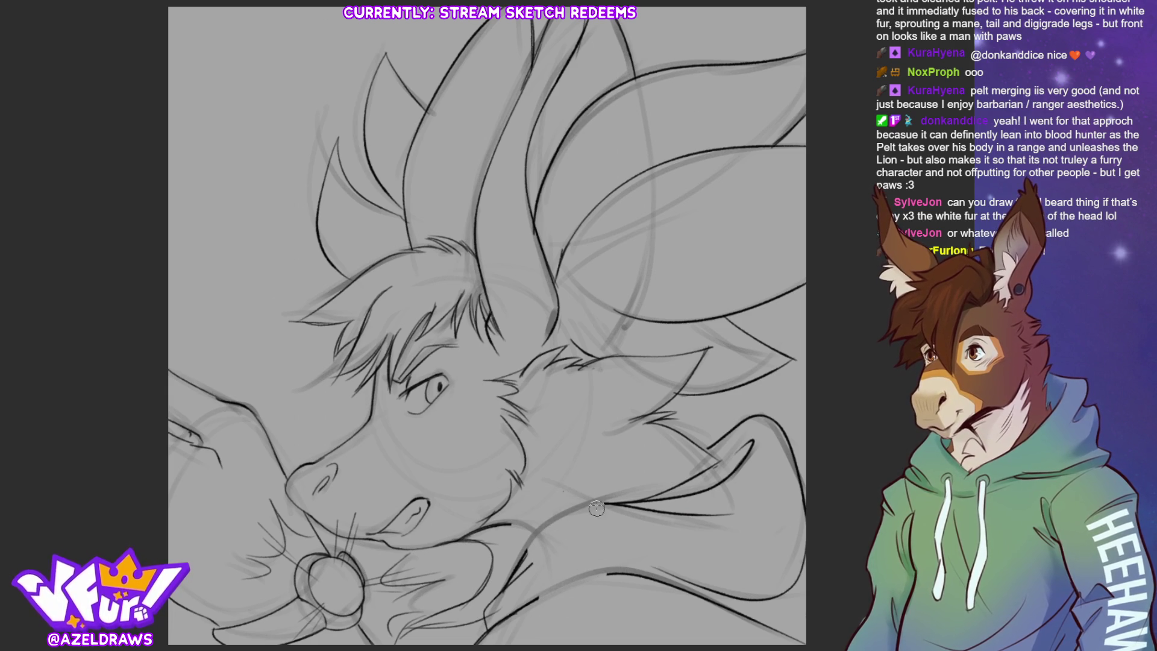
{"action": "key", "text": "ctrl+z"}
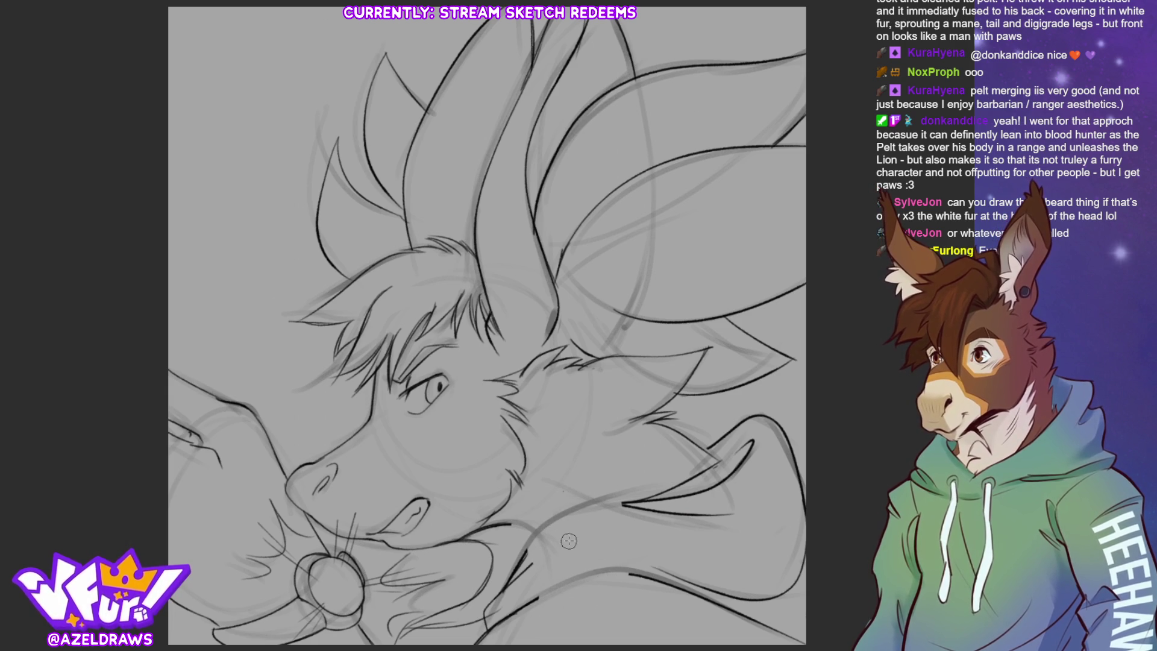
{"action": "mouse_move", "coordinate": [519, 516]}
{"action": "left_mouse_down"}
{"action": "mouse_move", "coordinate": [511, 538]}
{"action": "mouse_move", "coordinate": [532, 565]}
{"action": "mouse_move", "coordinate": [542, 628]}
{"action": "left_mouse_up"}
{"action": "mouse_move", "coordinate": [579, 431]}
{"action": "left_mouse_down"}
{"action": "mouse_move", "coordinate": [522, 469]}
{"action": "mouse_move", "coordinate": [613, 439]}
{"action": "mouse_move", "coordinate": [635, 479]}
{"action": "mouse_move", "coordinate": [621, 529]}
{"action": "left_mouse_up"}
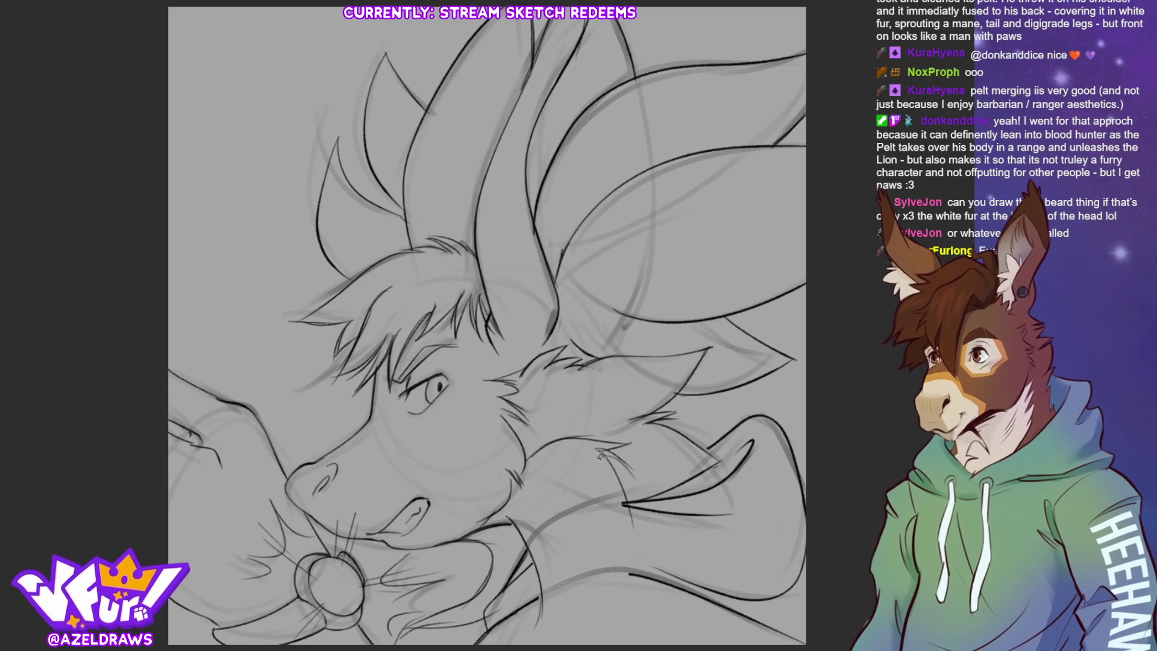
{"action": "mouse_move", "coordinate": [600, 455]}
{"action": "left_mouse_down"}
{"action": "mouse_move", "coordinate": [630, 643]}
{"action": "mouse_move", "coordinate": [598, 645]}
{"action": "left_mouse_up"}
{"action": "mouse_move", "coordinate": [518, 529]}
{"action": "left_mouse_down"}
{"action": "mouse_move", "coordinate": [541, 585]}
{"action": "mouse_move", "coordinate": [544, 643]}
{"action": "left_mouse_up"}
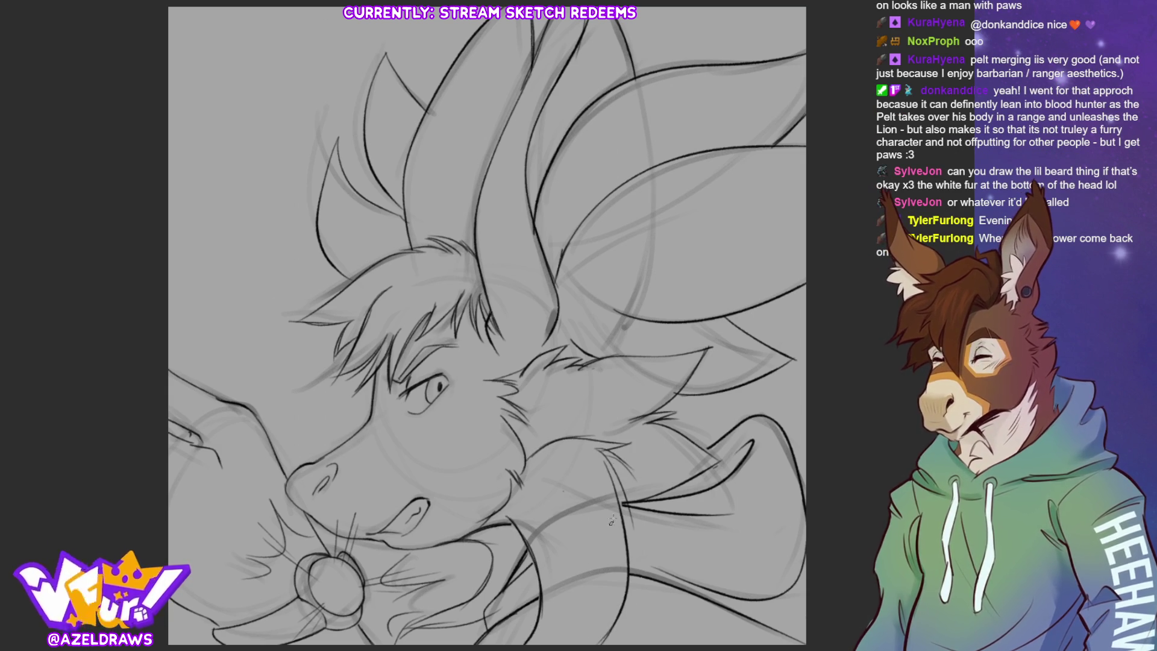
{"action": "left_click_drag", "start_coordinate": [538, 450], "coordinate": [567, 446]}
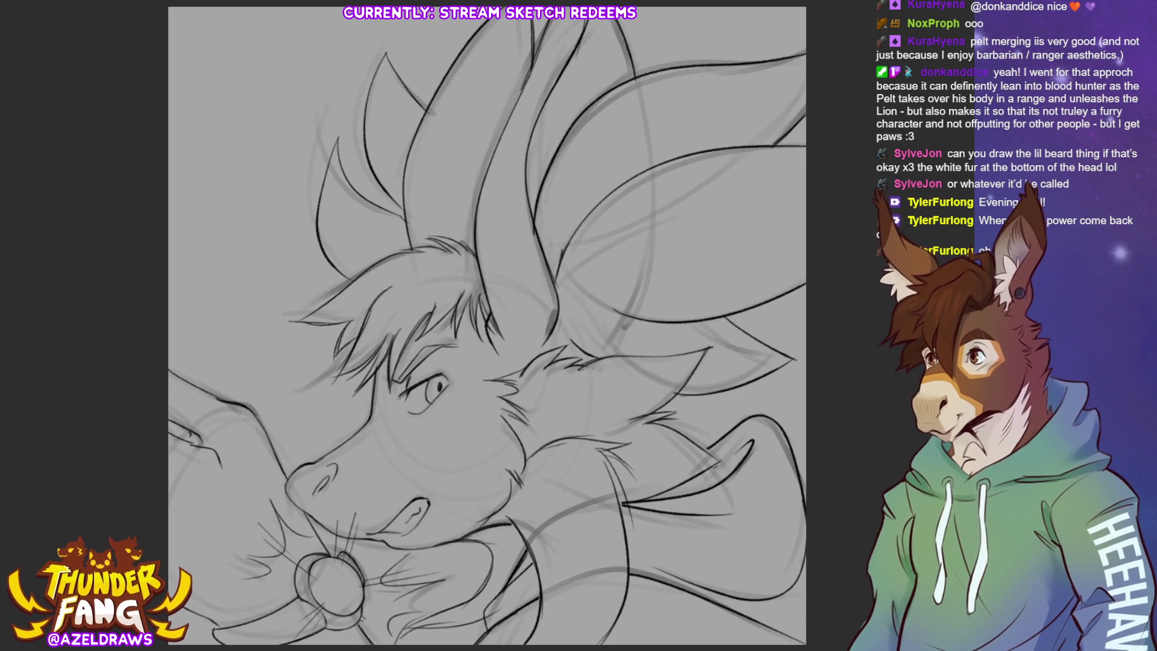
Hide the grey rough sketch layer.
{"action": "key", "text": "Delete"}
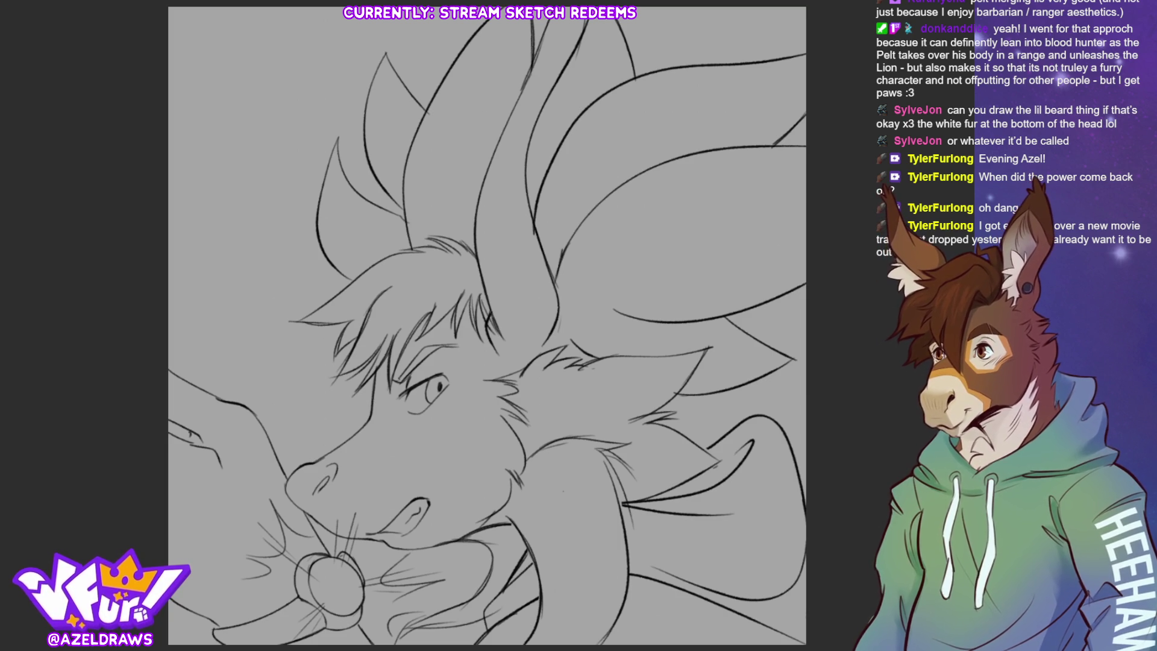
Fill the background layer with red.
{"action": "key", "text": "alt+BackSpace"}
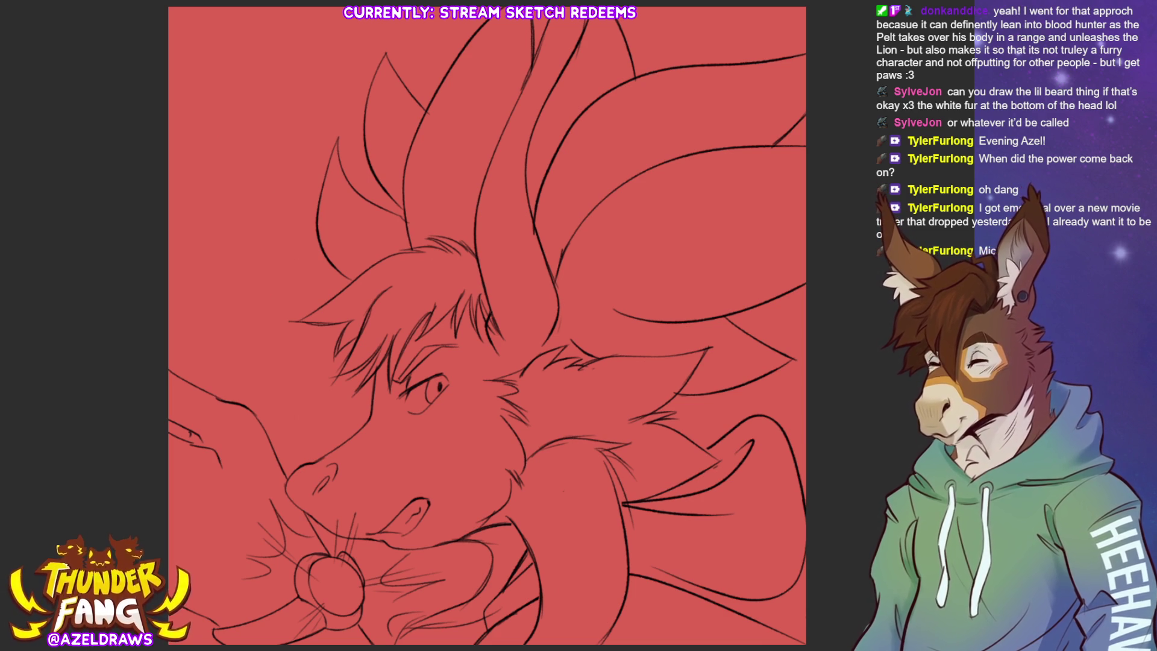
Lasso the whole creature silhouette and fill it with flat pale yellow.
{"action": "key", "text": "ctrl+minus"}
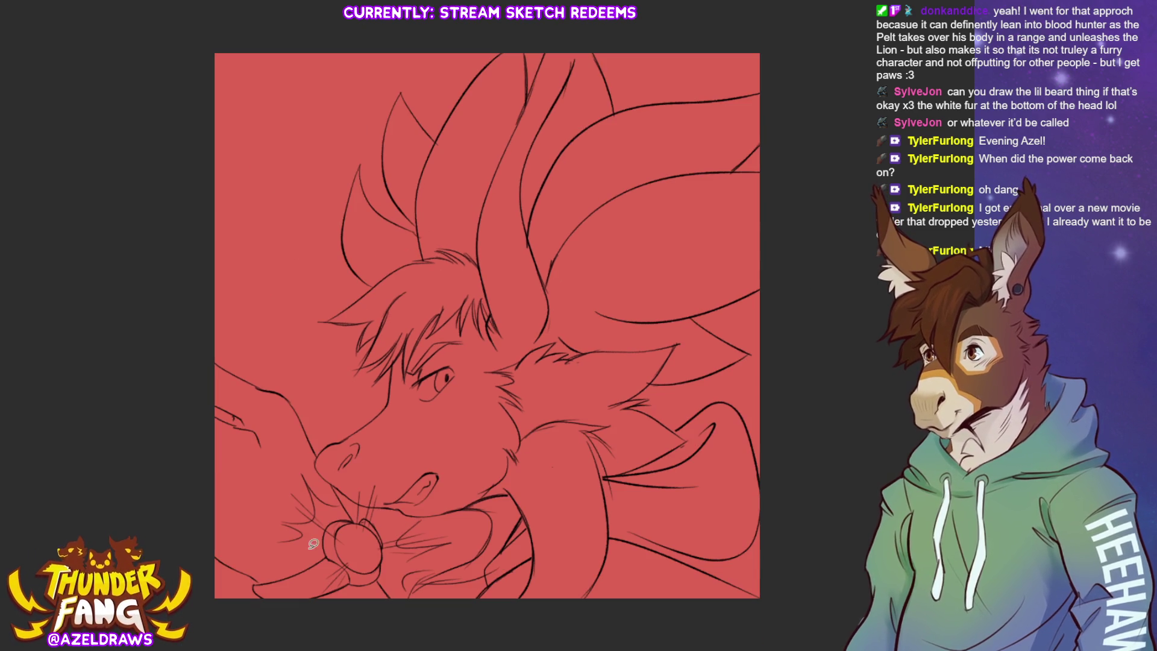
{"action": "mouse_move", "coordinate": [247, 618]}
{"action": "left_mouse_down"}
{"action": "mouse_move", "coordinate": [202, 401]}
{"action": "mouse_move", "coordinate": [224, 411]}
{"action": "mouse_move", "coordinate": [230, 316]}
{"action": "mouse_move", "coordinate": [335, 392]}
{"action": "mouse_move", "coordinate": [309, 251]}
{"action": "mouse_move", "coordinate": [350, 128]}
{"action": "mouse_move", "coordinate": [507, 20]}
{"action": "mouse_move", "coordinate": [533, 60]}
{"action": "mouse_move", "coordinate": [835, 81]}
{"action": "mouse_move", "coordinate": [769, 148]}
{"action": "mouse_move", "coordinate": [827, 190]}
{"action": "mouse_move", "coordinate": [811, 301]}
{"action": "mouse_move", "coordinate": [732, 329]}
{"action": "mouse_move", "coordinate": [755, 349]}
{"action": "mouse_move", "coordinate": [746, 381]}
{"action": "mouse_move", "coordinate": [772, 384]}
{"action": "mouse_move", "coordinate": [817, 578]}
{"action": "mouse_move", "coordinate": [509, 644]}
{"action": "mouse_move", "coordinate": [422, 642]}
{"action": "left_mouse_up"}
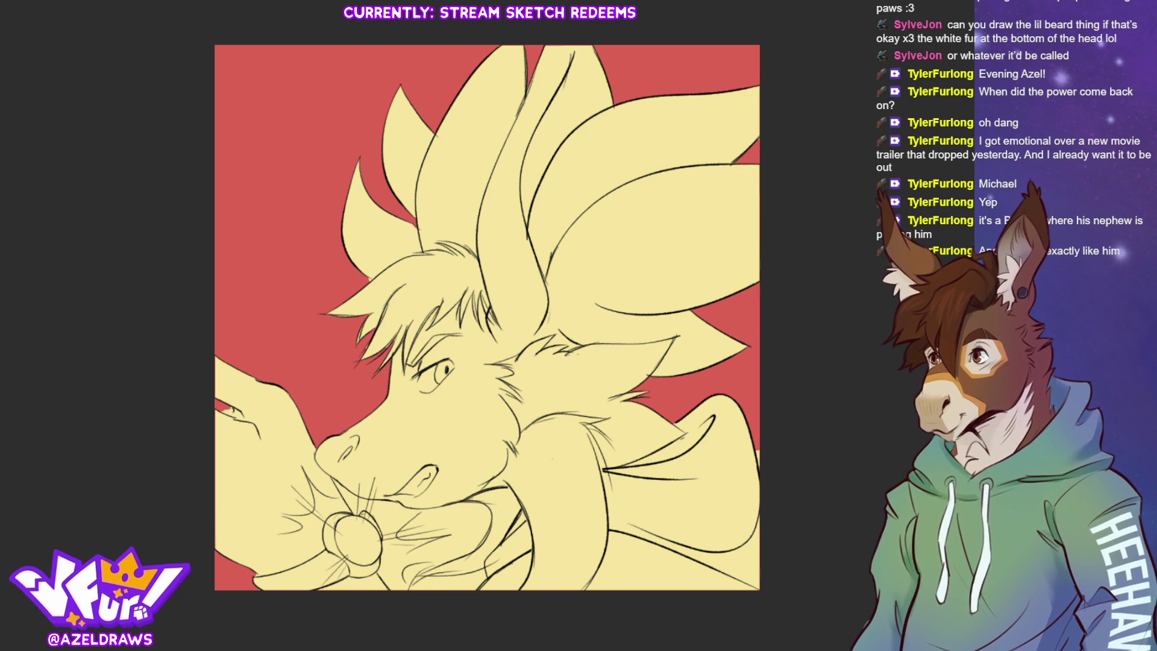
Brush red into the open mouth gap beside the muzzle.
{"action": "key", "text": "ctrl+plus"}
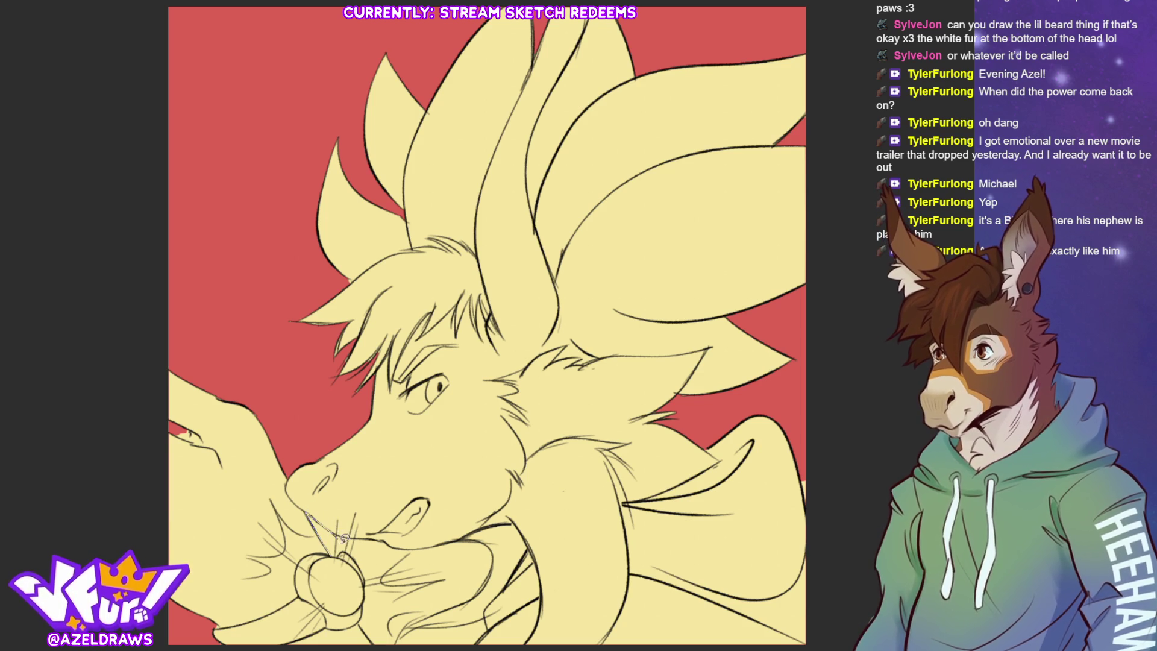
{"action": "mouse_move", "coordinate": [309, 513]}
{"action": "left_mouse_down"}
{"action": "mouse_move", "coordinate": [341, 552]}
{"action": "mouse_move", "coordinate": [349, 536]}
{"action": "mouse_move", "coordinate": [392, 544]}
{"action": "mouse_move", "coordinate": [381, 578]}
{"action": "mouse_move", "coordinate": [370, 584]}
{"action": "mouse_move", "coordinate": [338, 537]}
{"action": "left_mouse_up"}
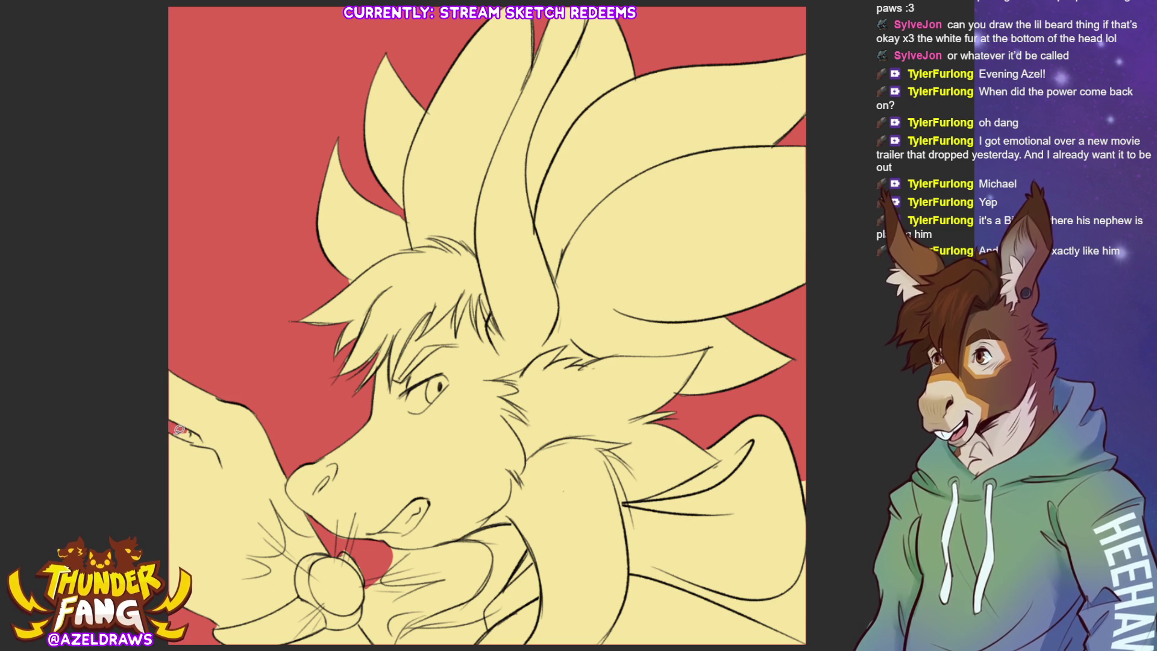
Patch the left-edge gap with red and extend red down beside the nose ball.
{"action": "mouse_move", "coordinate": [179, 429]}
{"action": "left_mouse_down"}
{"action": "mouse_move", "coordinate": [191, 428]}
{"action": "mouse_move", "coordinate": [170, 431]}
{"action": "left_mouse_up"}
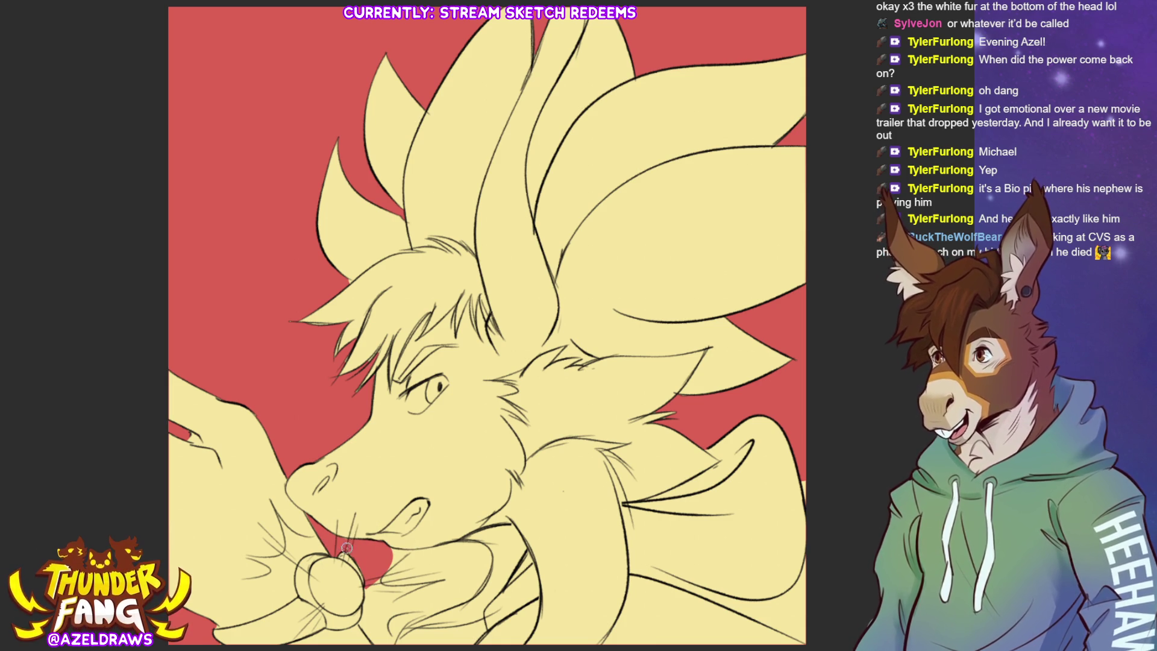
{"action": "mouse_move", "coordinate": [370, 588]}
{"action": "left_mouse_down"}
{"action": "mouse_move", "coordinate": [365, 631]}
{"action": "mouse_move", "coordinate": [375, 647]}
{"action": "left_mouse_up"}
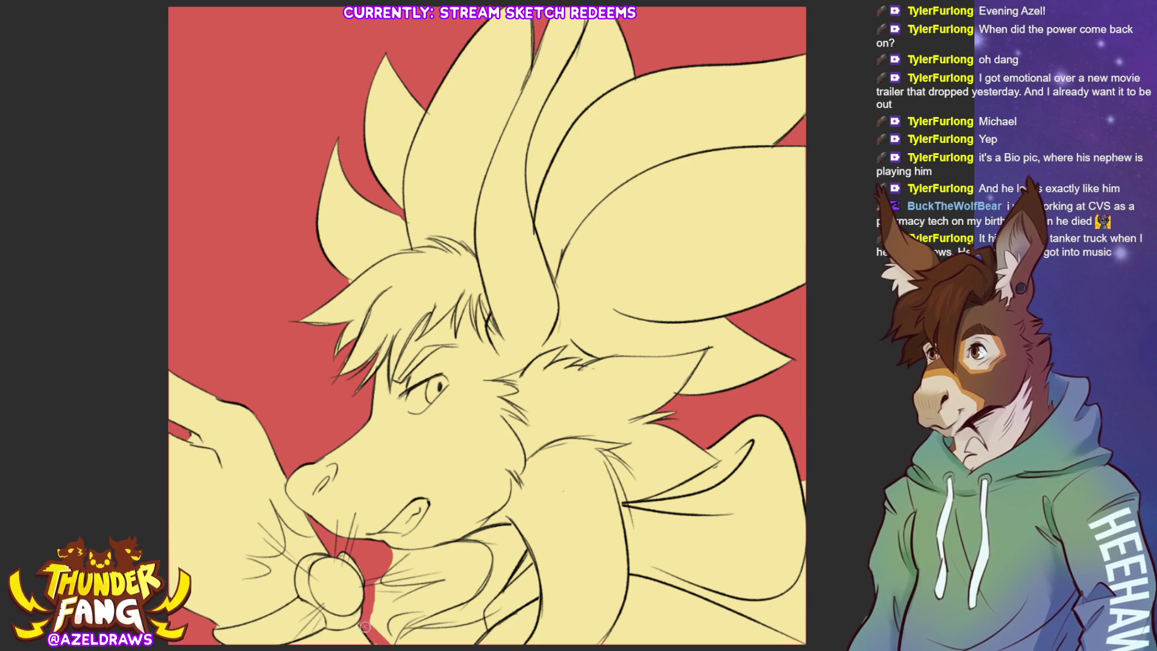
Paint red along the tongue and mouth edges, lasso-fill the mouth interior, and sketch a bottom line.
{"action": "mouse_move", "coordinate": [391, 615]}
{"action": "left_mouse_down"}
{"action": "mouse_move", "coordinate": [392, 636]}
{"action": "mouse_move", "coordinate": [409, 610]}
{"action": "mouse_move", "coordinate": [392, 639]}
{"action": "left_mouse_up"}
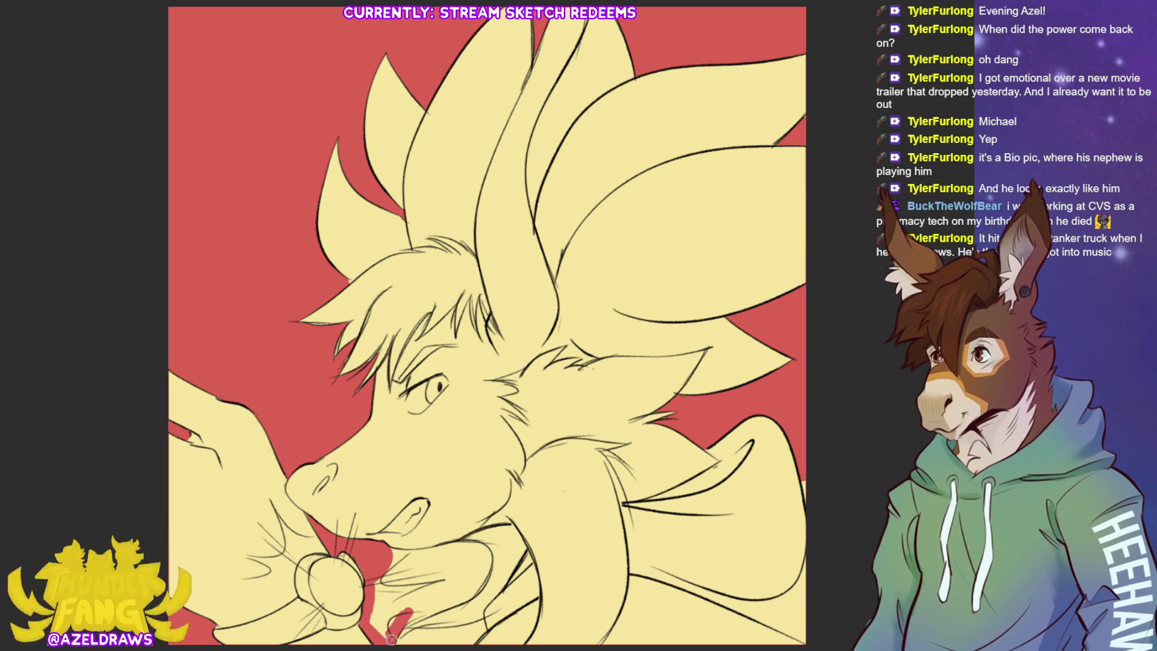
{"action": "mouse_move", "coordinate": [393, 552]}
{"action": "left_mouse_down"}
{"action": "mouse_move", "coordinate": [480, 549]}
{"action": "mouse_move", "coordinate": [470, 597]}
{"action": "left_mouse_up"}
{"action": "mouse_move", "coordinate": [489, 559]}
{"action": "left_mouse_down"}
{"action": "mouse_move", "coordinate": [489, 587]}
{"action": "mouse_move", "coordinate": [395, 627]}
{"action": "left_mouse_up"}
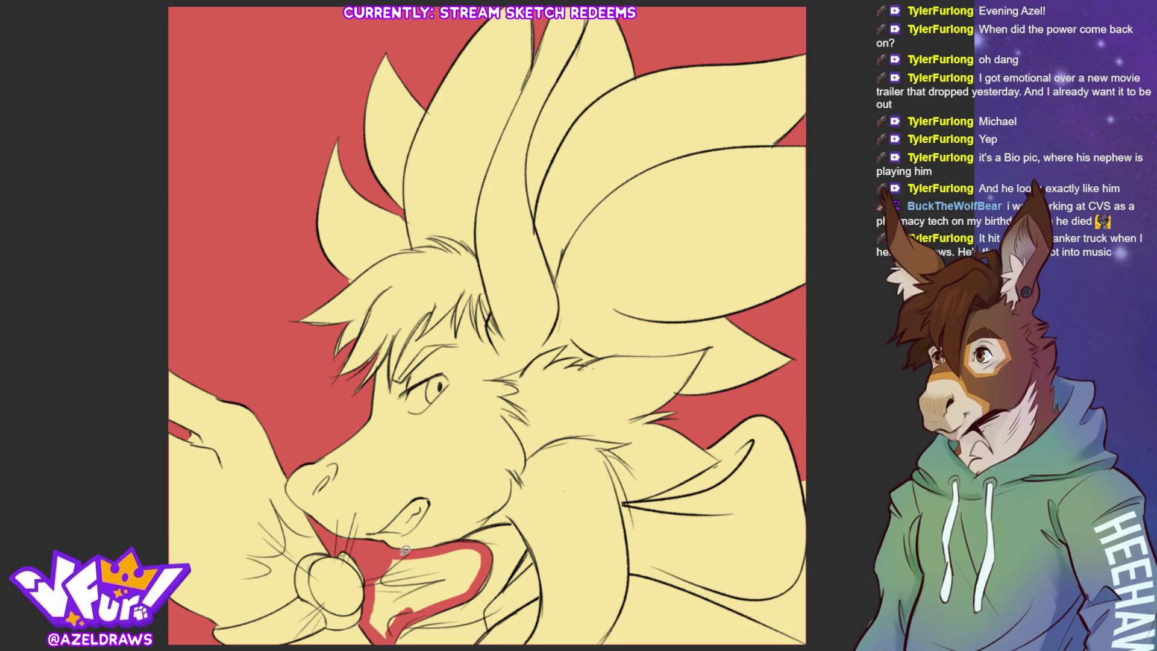
{"action": "mouse_move", "coordinate": [400, 553]}
{"action": "left_mouse_down"}
{"action": "mouse_move", "coordinate": [375, 580]}
{"action": "mouse_move", "coordinate": [375, 630]}
{"action": "mouse_move", "coordinate": [487, 573]}
{"action": "mouse_move", "coordinate": [484, 545]}
{"action": "mouse_move", "coordinate": [400, 554]}
{"action": "left_mouse_up"}
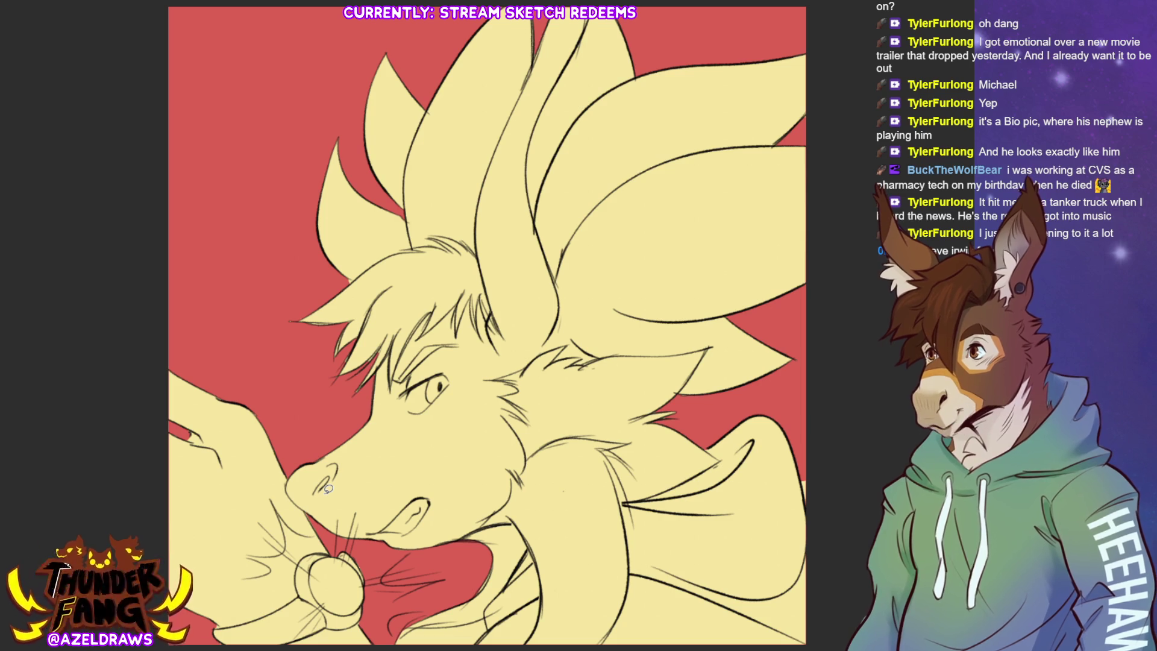
{"action": "mouse_move", "coordinate": [822, 466]}
{"action": "left_mouse_down"}
{"action": "mouse_move", "coordinate": [798, 476]}
{"action": "mouse_move", "coordinate": [837, 473]}
{"action": "mouse_move", "coordinate": [847, 491]}
{"action": "left_mouse_up"}
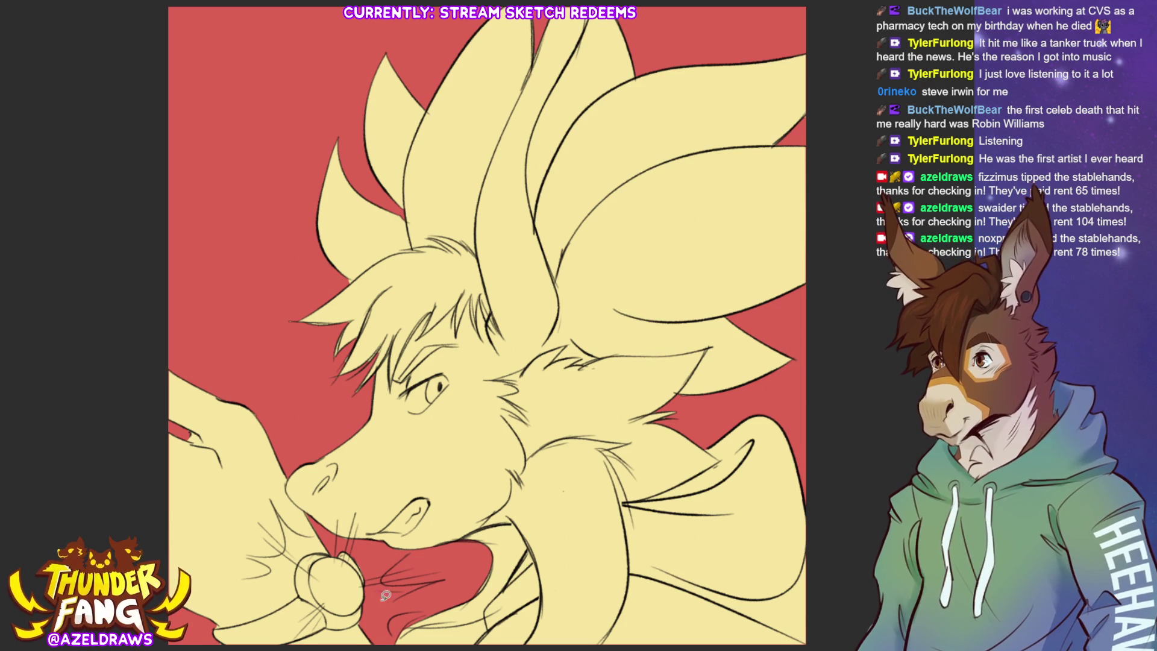
{"action": "left_click_drag", "start_coordinate": [446, 442], "coordinate": [479, 369]}
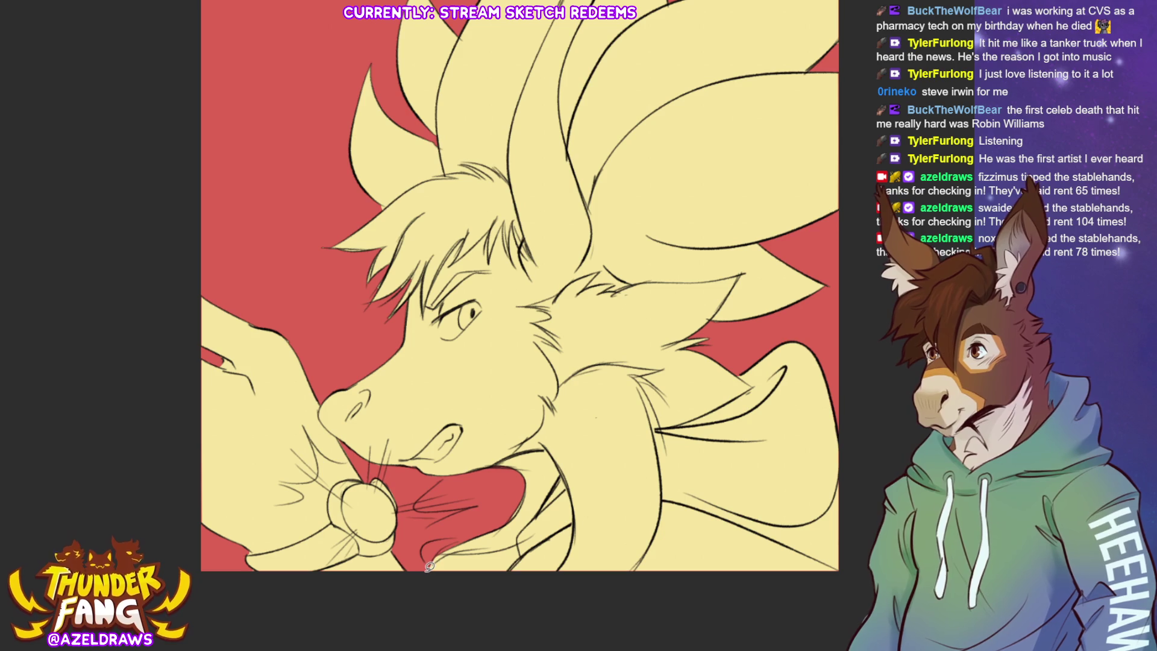
{"action": "mouse_move", "coordinate": [430, 567]}
{"action": "left_mouse_down"}
{"action": "mouse_move", "coordinate": [524, 544]}
{"action": "mouse_move", "coordinate": [499, 579]}
{"action": "mouse_move", "coordinate": [420, 597]}
{"action": "left_mouse_up"}
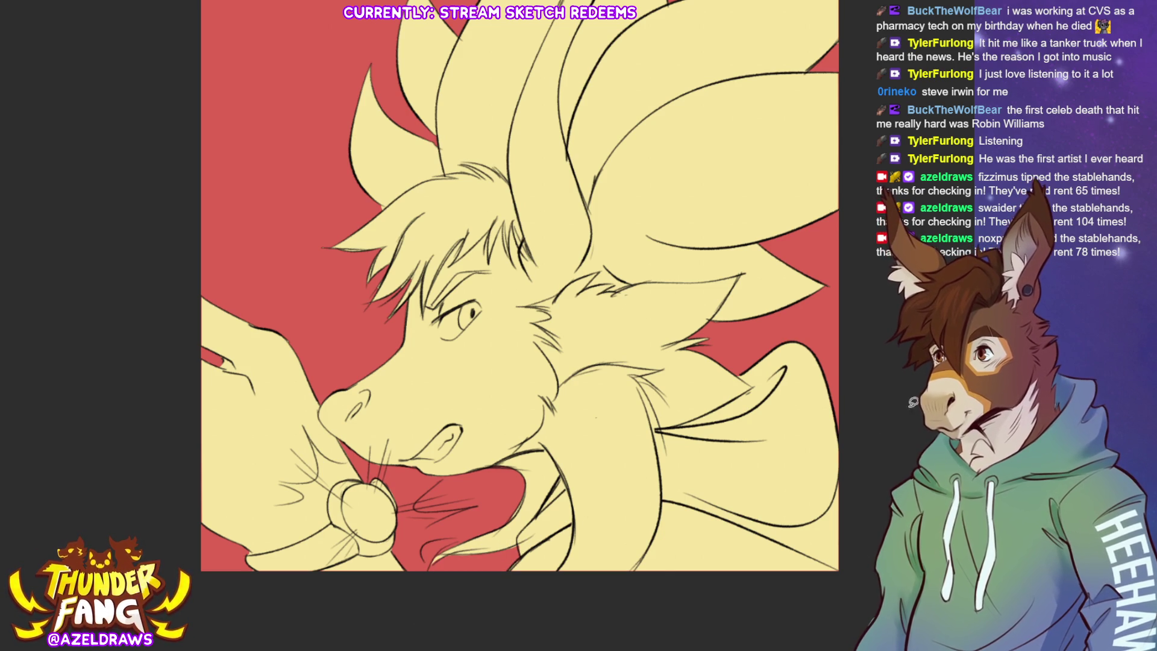
{"action": "scroll", "coordinate": [503, 322], "scroll_direction": "up", "scroll_amount": 2}
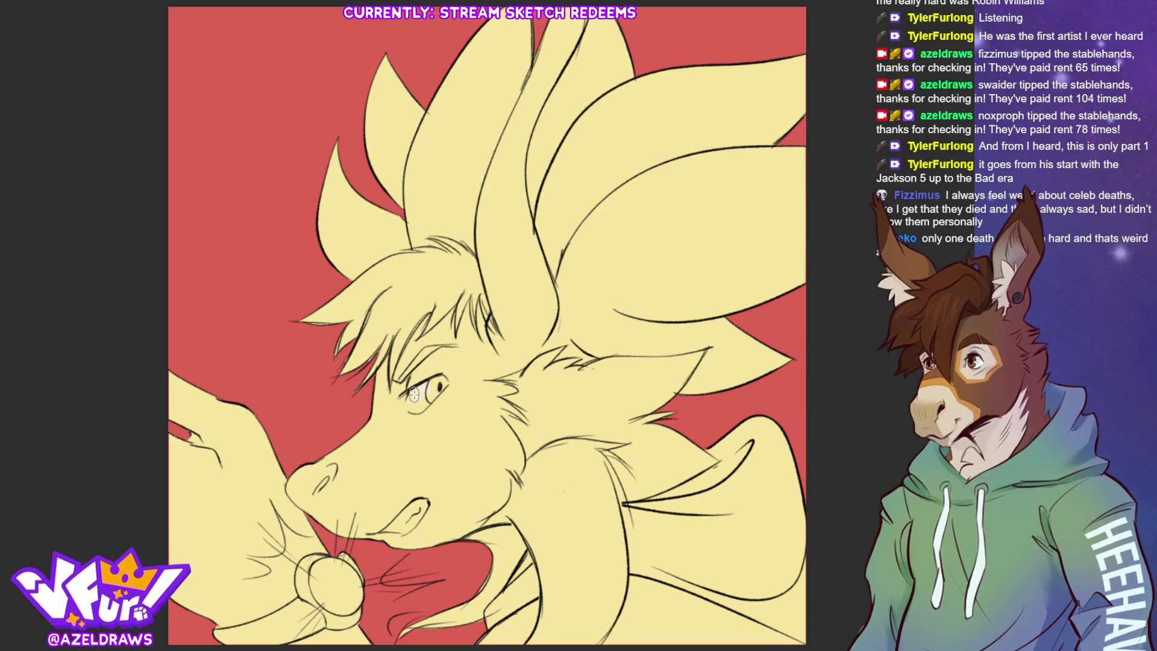
Paint the eye and the visible tooth in a colour paler than the yellow head.
{"action": "mouse_move", "coordinate": [413, 395]}
{"action": "left_mouse_down"}
{"action": "mouse_move", "coordinate": [418, 405]}
{"action": "mouse_move", "coordinate": [427, 391]}
{"action": "left_mouse_up"}
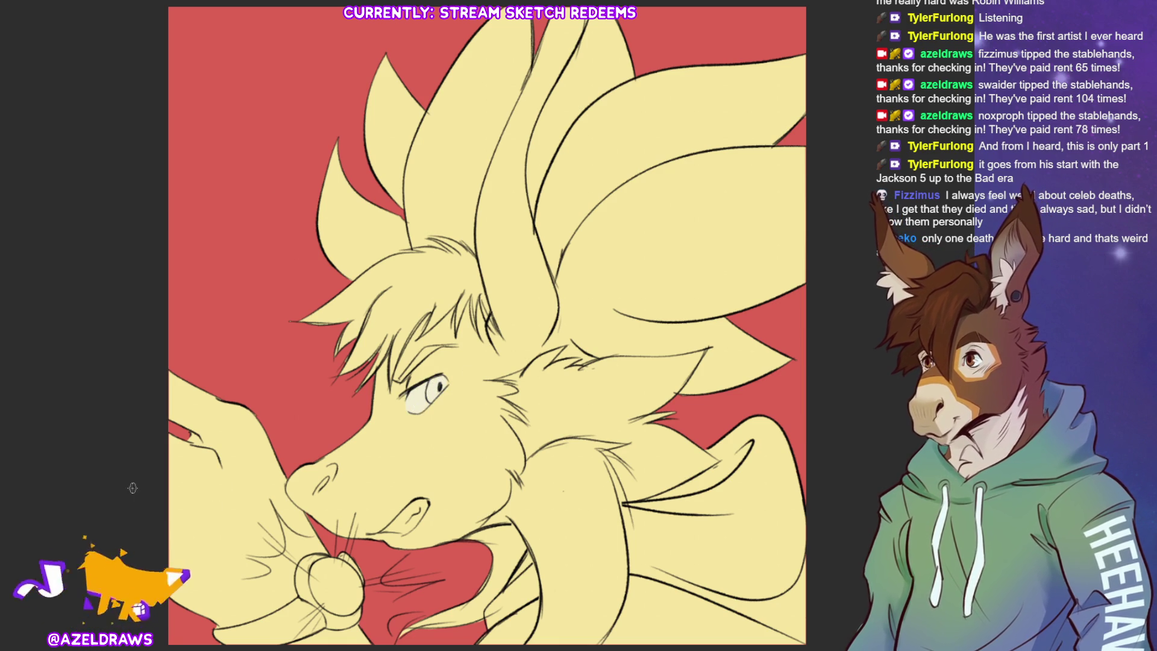
{"action": "left_click_drag", "start_coordinate": [392, 527], "coordinate": [431, 507]}
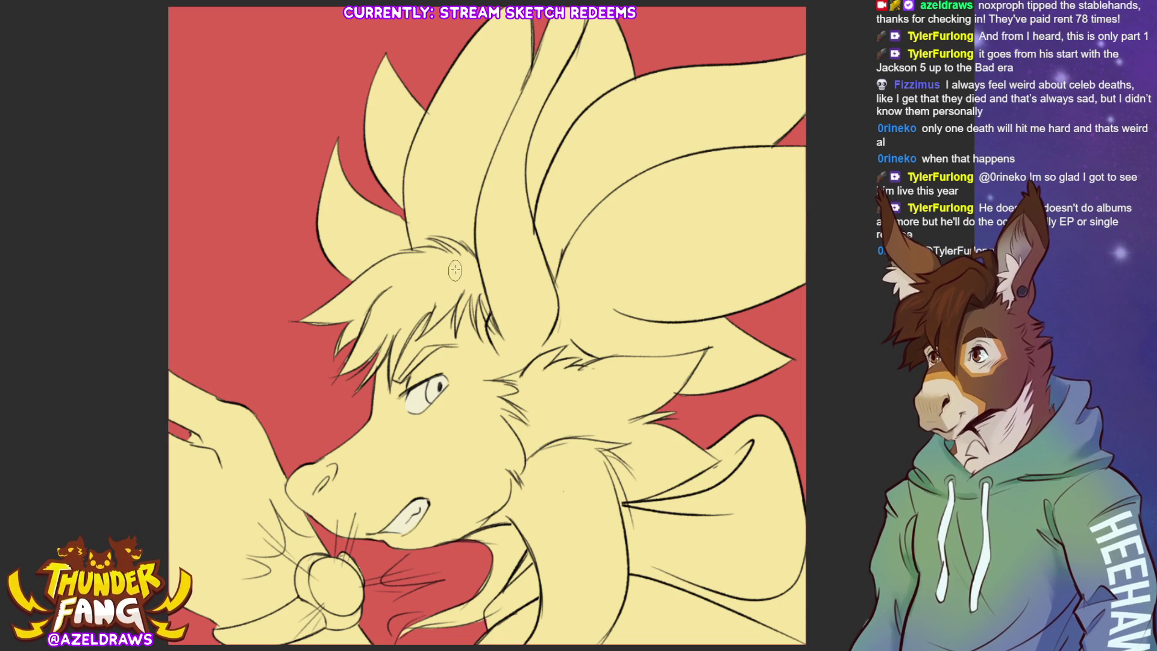
Colour the top hair tuft, horn base and left mane piece salmon orange, and lighten the jawline edge.
{"action": "mouse_move", "coordinate": [464, 258]}
{"action": "left_mouse_down"}
{"action": "mouse_move", "coordinate": [443, 244]}
{"action": "mouse_move", "coordinate": [356, 296]}
{"action": "mouse_move", "coordinate": [396, 283]}
{"action": "mouse_move", "coordinate": [350, 368]}
{"action": "mouse_move", "coordinate": [362, 378]}
{"action": "mouse_move", "coordinate": [401, 334]}
{"action": "mouse_move", "coordinate": [391, 362]}
{"action": "mouse_move", "coordinate": [464, 302]}
{"action": "mouse_move", "coordinate": [474, 325]}
{"action": "mouse_move", "coordinate": [479, 282]}
{"action": "mouse_move", "coordinate": [389, 290]}
{"action": "mouse_move", "coordinate": [476, 267]}
{"action": "left_mouse_up"}
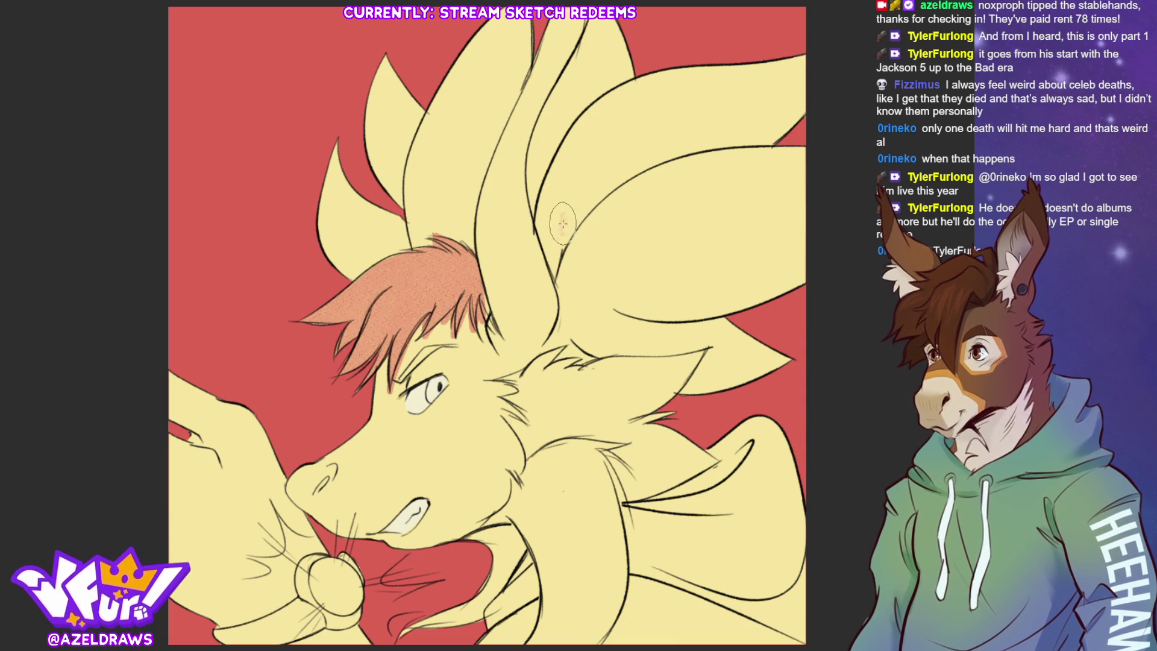
{"action": "mouse_move", "coordinate": [564, 217]}
{"action": "left_mouse_down"}
{"action": "mouse_move", "coordinate": [552, 241]}
{"action": "mouse_move", "coordinate": [549, 184]}
{"action": "mouse_move", "coordinate": [615, 96]}
{"action": "mouse_move", "coordinate": [793, 65]}
{"action": "mouse_move", "coordinate": [597, 156]}
{"action": "mouse_move", "coordinate": [778, 126]}
{"action": "mouse_move", "coordinate": [547, 212]}
{"action": "mouse_move", "coordinate": [543, 232]}
{"action": "mouse_move", "coordinate": [545, 217]}
{"action": "mouse_move", "coordinate": [567, 298]}
{"action": "mouse_move", "coordinate": [552, 352]}
{"action": "mouse_move", "coordinate": [739, 329]}
{"action": "mouse_move", "coordinate": [699, 386]}
{"action": "mouse_move", "coordinate": [783, 359]}
{"action": "mouse_move", "coordinate": [753, 315]}
{"action": "mouse_move", "coordinate": [567, 325]}
{"action": "mouse_move", "coordinate": [663, 175]}
{"action": "mouse_move", "coordinate": [597, 259]}
{"action": "mouse_move", "coordinate": [834, 187]}
{"action": "mouse_move", "coordinate": [591, 302]}
{"action": "mouse_move", "coordinate": [772, 253]}
{"action": "mouse_move", "coordinate": [759, 290]}
{"action": "left_mouse_up"}
{"action": "mouse_move", "coordinate": [392, 67]}
{"action": "left_mouse_down"}
{"action": "mouse_move", "coordinate": [356, 148]}
{"action": "mouse_move", "coordinate": [404, 60]}
{"action": "mouse_move", "coordinate": [386, 181]}
{"action": "mouse_move", "coordinate": [418, 99]}
{"action": "mouse_move", "coordinate": [386, 193]}
{"action": "mouse_move", "coordinate": [401, 150]}
{"action": "mouse_move", "coordinate": [401, 244]}
{"action": "mouse_move", "coordinate": [399, 232]}
{"action": "mouse_move", "coordinate": [359, 236]}
{"action": "mouse_move", "coordinate": [329, 181]}
{"action": "left_mouse_up"}
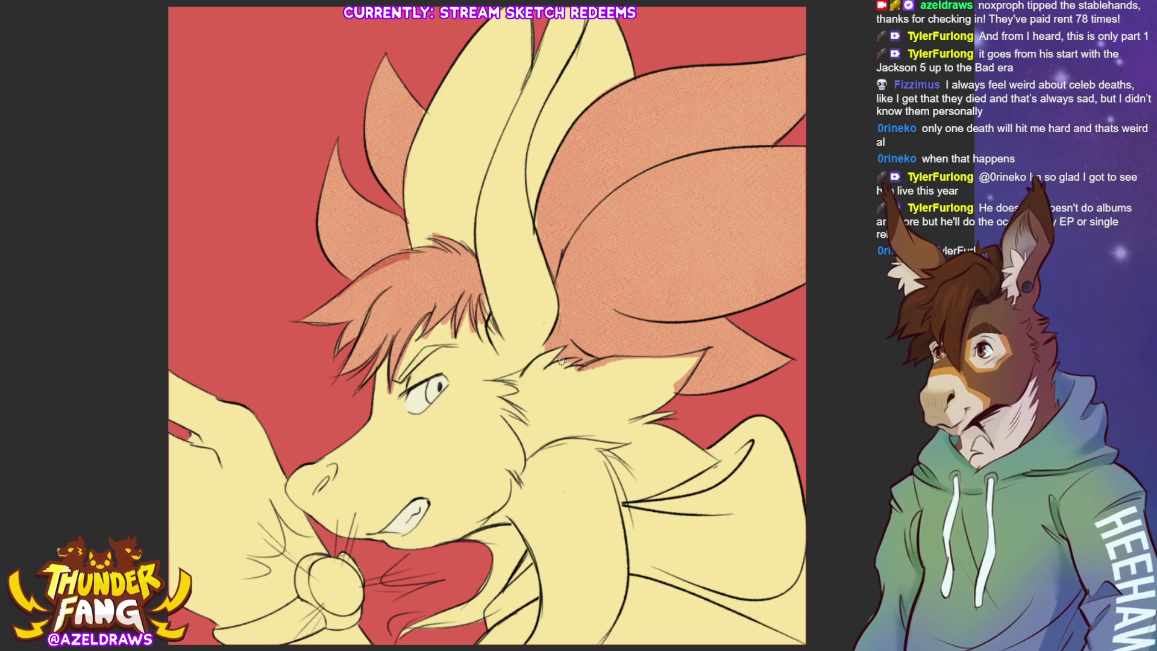
{"action": "mouse_move", "coordinate": [584, 371]}
{"action": "left_mouse_down"}
{"action": "mouse_move", "coordinate": [695, 357]}
{"action": "mouse_move", "coordinate": [672, 397]}
{"action": "left_mouse_up"}
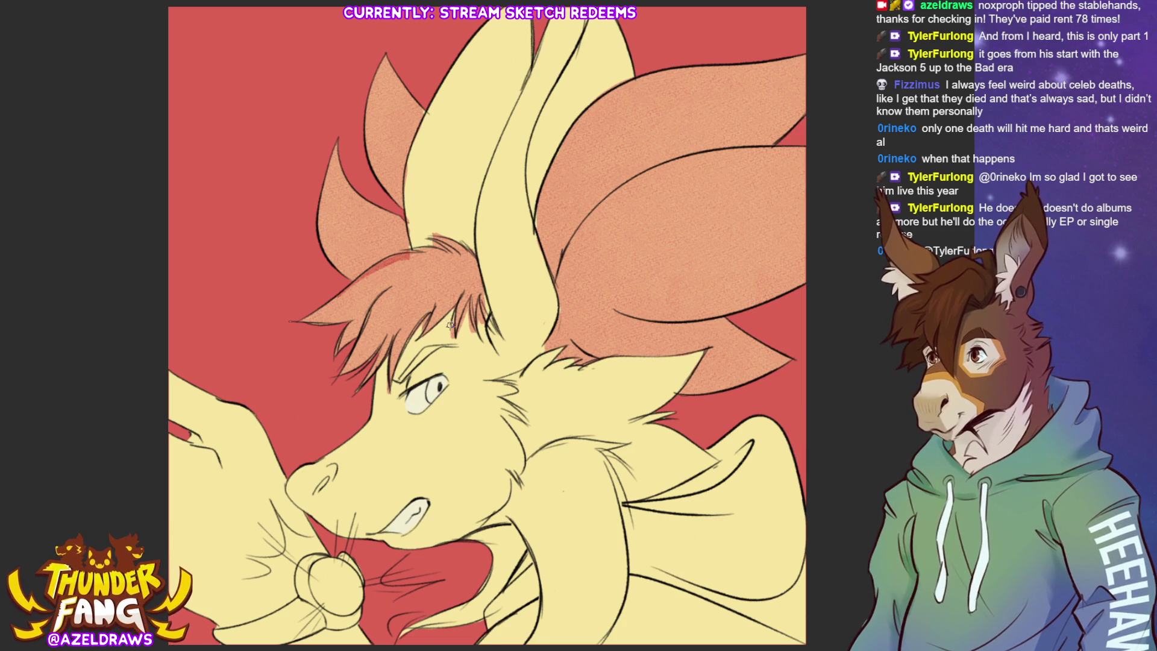
Paint salmon over the hair strands at the horn base, along the neck line, and on the lower mane patches.
{"action": "mouse_move", "coordinate": [467, 312]}
{"action": "left_mouse_down"}
{"action": "mouse_move", "coordinate": [464, 330]}
{"action": "mouse_move", "coordinate": [486, 324]}
{"action": "mouse_move", "coordinate": [507, 351]}
{"action": "left_mouse_up"}
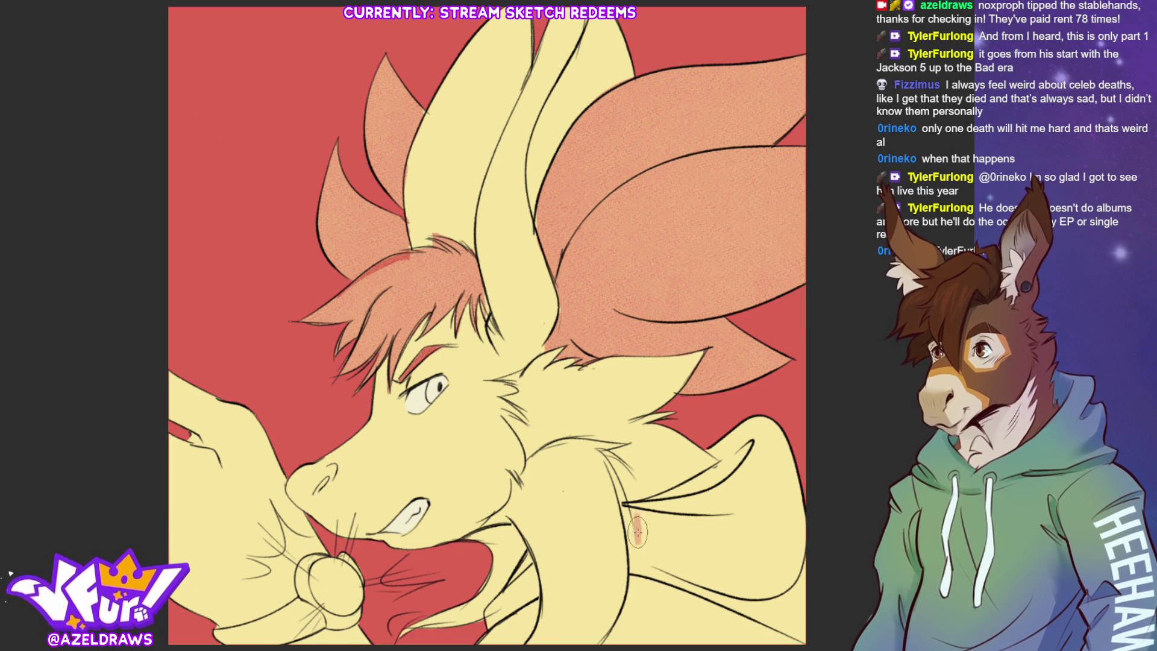
{"action": "mouse_move", "coordinate": [638, 531]}
{"action": "left_mouse_down"}
{"action": "mouse_move", "coordinate": [744, 458]}
{"action": "mouse_move", "coordinate": [728, 435]}
{"action": "mouse_move", "coordinate": [719, 457]}
{"action": "mouse_move", "coordinate": [775, 429]}
{"action": "mouse_move", "coordinate": [715, 507]}
{"action": "mouse_move", "coordinate": [746, 517]}
{"action": "mouse_move", "coordinate": [753, 579]}
{"action": "mouse_move", "coordinate": [730, 639]}
{"action": "mouse_move", "coordinate": [621, 630]}
{"action": "mouse_move", "coordinate": [636, 531]}
{"action": "mouse_move", "coordinate": [634, 594]}
{"action": "mouse_move", "coordinate": [675, 536]}
{"action": "mouse_move", "coordinate": [714, 593]}
{"action": "mouse_move", "coordinate": [693, 614]}
{"action": "left_mouse_up"}
{"action": "mouse_move", "coordinate": [503, 618]}
{"action": "left_mouse_down"}
{"action": "mouse_move", "coordinate": [480, 638]}
{"action": "mouse_move", "coordinate": [518, 621]}
{"action": "mouse_move", "coordinate": [534, 572]}
{"action": "mouse_move", "coordinate": [489, 628]}
{"action": "left_mouse_up"}
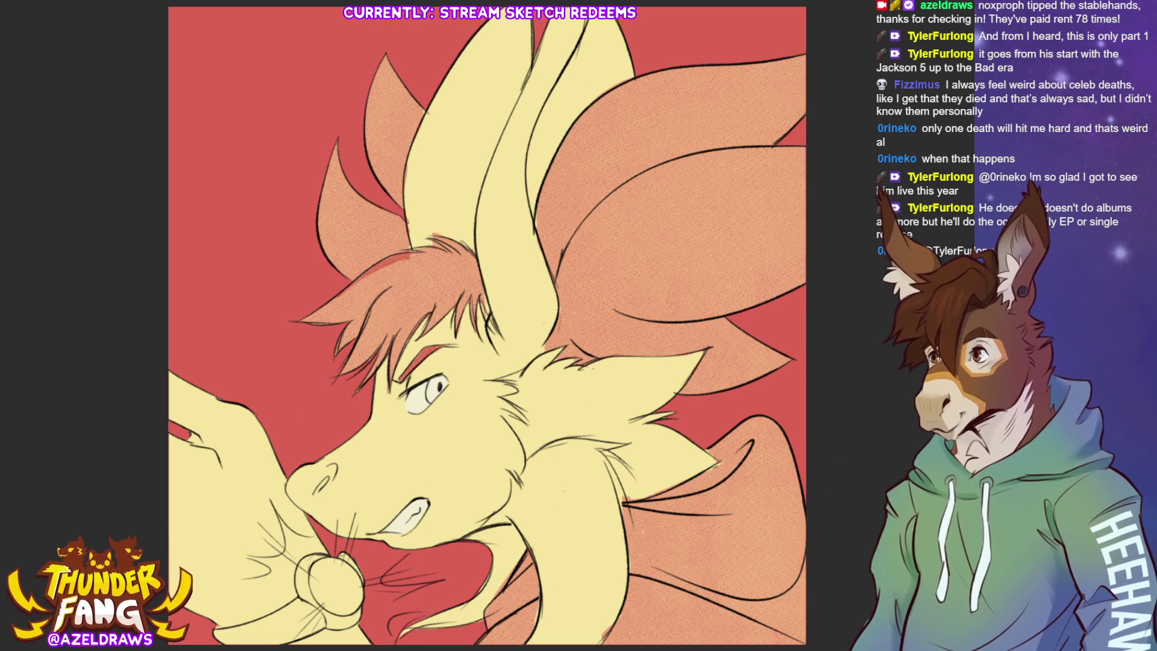
Darken the chin's lower edge and shade the top of the mouth ball red, then fit the canvas to the window.
{"action": "scroll", "coordinate": [265, 588], "scroll_direction": "down", "scroll_amount": 2}
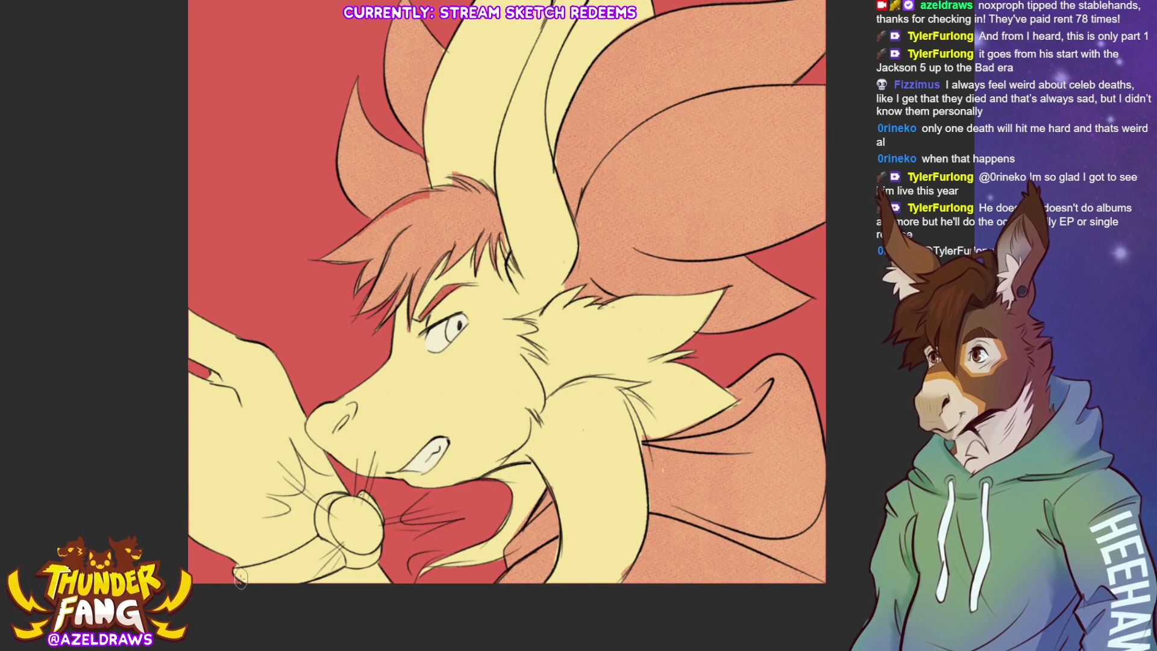
{"action": "mouse_move", "coordinate": [247, 576]}
{"action": "left_mouse_down"}
{"action": "mouse_move", "coordinate": [320, 549]}
{"action": "mouse_move", "coordinate": [292, 576]}
{"action": "mouse_move", "coordinate": [362, 554]}
{"action": "mouse_move", "coordinate": [371, 524]}
{"action": "mouse_move", "coordinate": [325, 547]}
{"action": "mouse_move", "coordinate": [341, 511]}
{"action": "mouse_move", "coordinate": [319, 534]}
{"action": "mouse_move", "coordinate": [326, 512]}
{"action": "mouse_move", "coordinate": [355, 503]}
{"action": "mouse_move", "coordinate": [322, 519]}
{"action": "mouse_move", "coordinate": [322, 539]}
{"action": "mouse_move", "coordinate": [240, 576]}
{"action": "left_mouse_up"}
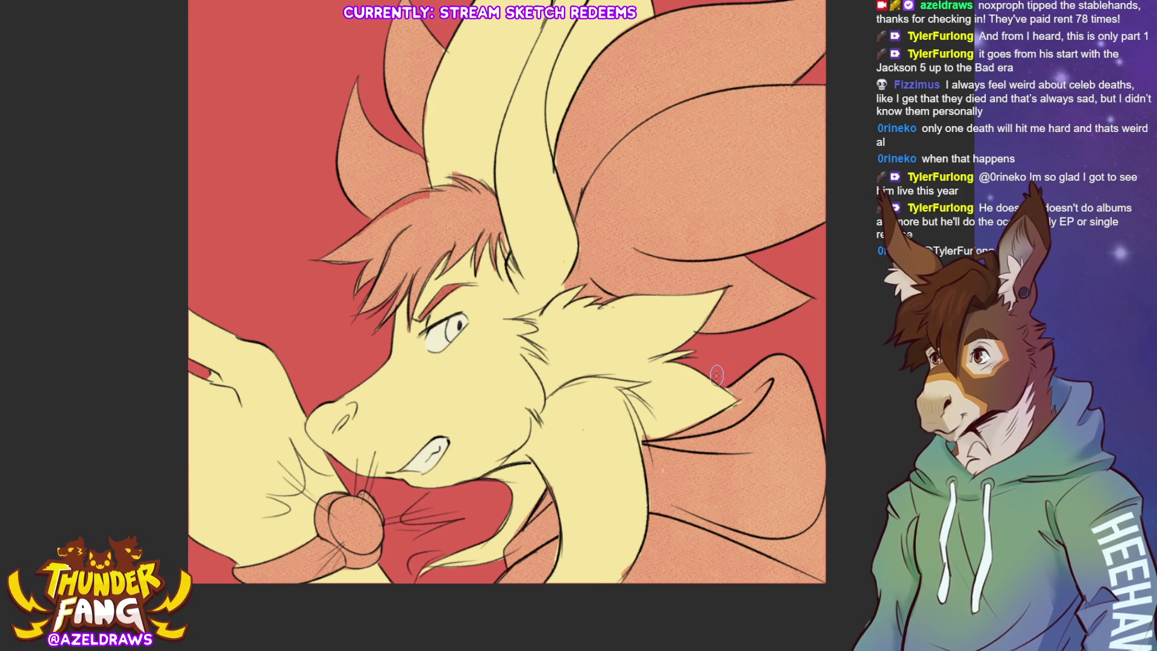
{"action": "mouse_move", "coordinate": [343, 499]}
{"action": "left_mouse_down"}
{"action": "mouse_move", "coordinate": [362, 513]}
{"action": "mouse_move", "coordinate": [334, 519]}
{"action": "mouse_move", "coordinate": [350, 546]}
{"action": "mouse_move", "coordinate": [374, 512]}
{"action": "mouse_move", "coordinate": [347, 518]}
{"action": "mouse_move", "coordinate": [362, 524]}
{"action": "mouse_move", "coordinate": [339, 519]}
{"action": "mouse_move", "coordinate": [392, 526]}
{"action": "left_mouse_up"}
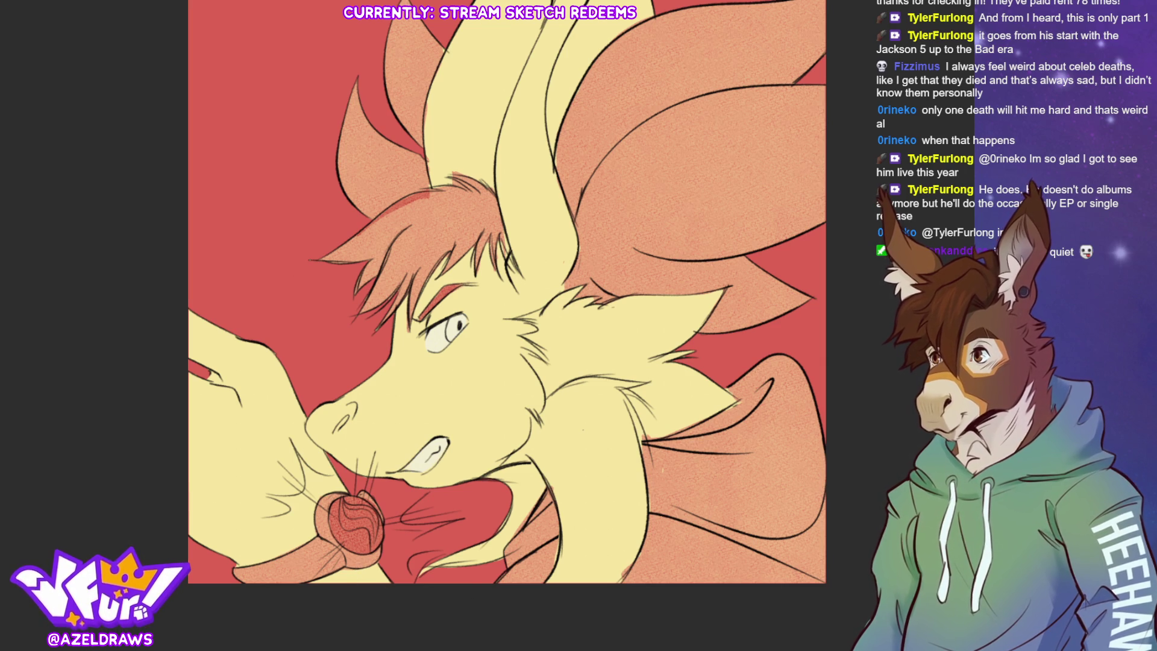
{"action": "key", "text": "ctrl+0"}
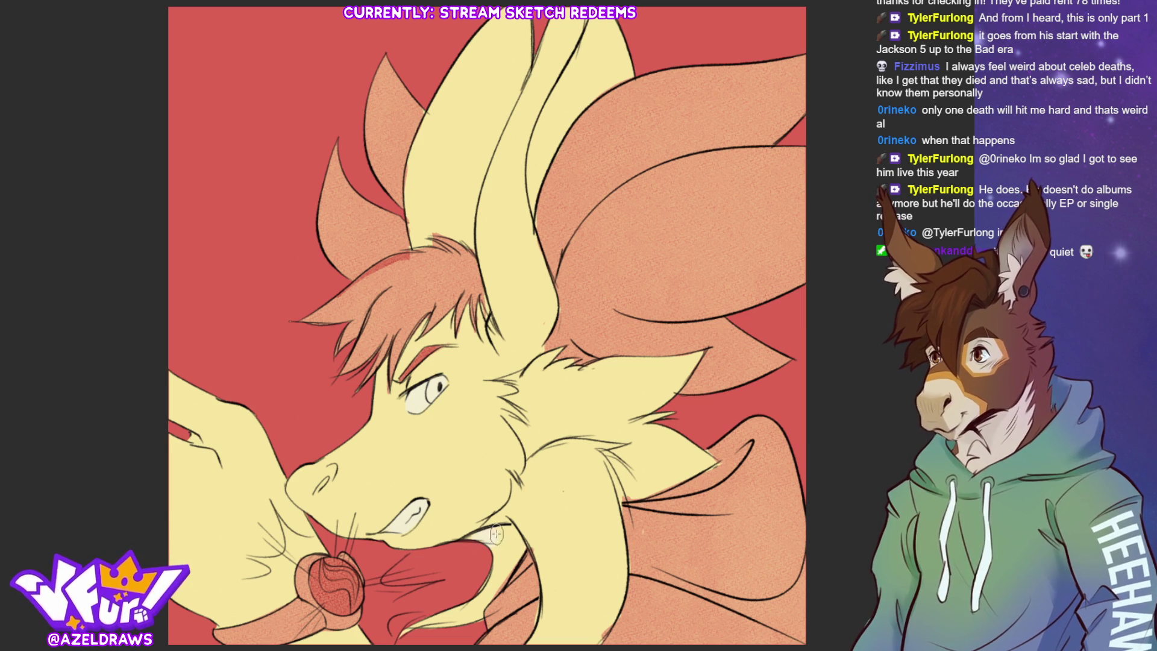
Paint cream along the inner lower jaw ruff and colour the eye's iris pinkish red.
{"action": "mouse_move", "coordinate": [496, 534]}
{"action": "left_mouse_down"}
{"action": "mouse_move", "coordinate": [519, 531]}
{"action": "mouse_move", "coordinate": [469, 615]}
{"action": "left_mouse_up"}
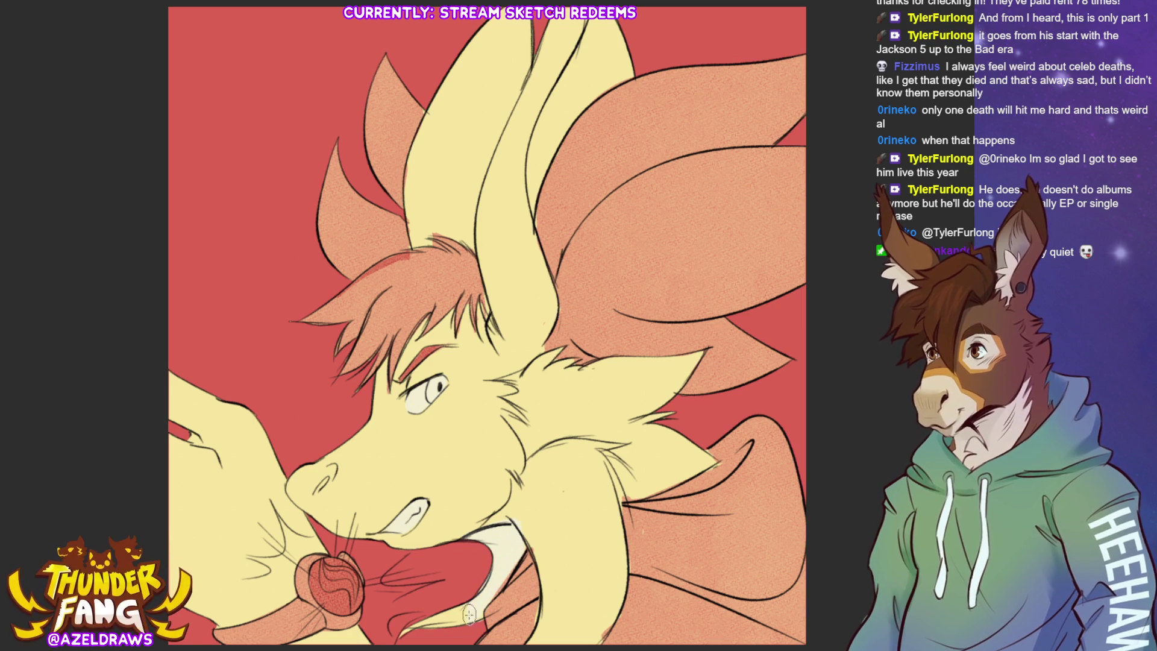
{"action": "mouse_move", "coordinate": [520, 519]}
{"action": "left_mouse_down"}
{"action": "mouse_move", "coordinate": [497, 520]}
{"action": "mouse_move", "coordinate": [536, 461]}
{"action": "mouse_move", "coordinate": [573, 449]}
{"action": "mouse_move", "coordinate": [536, 488]}
{"action": "mouse_move", "coordinate": [543, 513]}
{"action": "mouse_move", "coordinate": [530, 527]}
{"action": "mouse_move", "coordinate": [539, 634]}
{"action": "mouse_move", "coordinate": [564, 640]}
{"action": "mouse_move", "coordinate": [619, 586]}
{"action": "mouse_move", "coordinate": [557, 589]}
{"action": "mouse_move", "coordinate": [558, 610]}
{"action": "mouse_move", "coordinate": [610, 574]}
{"action": "mouse_move", "coordinate": [613, 585]}
{"action": "mouse_move", "coordinate": [594, 544]}
{"action": "mouse_move", "coordinate": [596, 464]}
{"action": "mouse_move", "coordinate": [615, 506]}
{"action": "mouse_move", "coordinate": [601, 520]}
{"action": "mouse_move", "coordinate": [611, 546]}
{"action": "mouse_move", "coordinate": [617, 531]}
{"action": "mouse_move", "coordinate": [586, 637]}
{"action": "mouse_move", "coordinate": [556, 519]}
{"action": "left_mouse_up"}
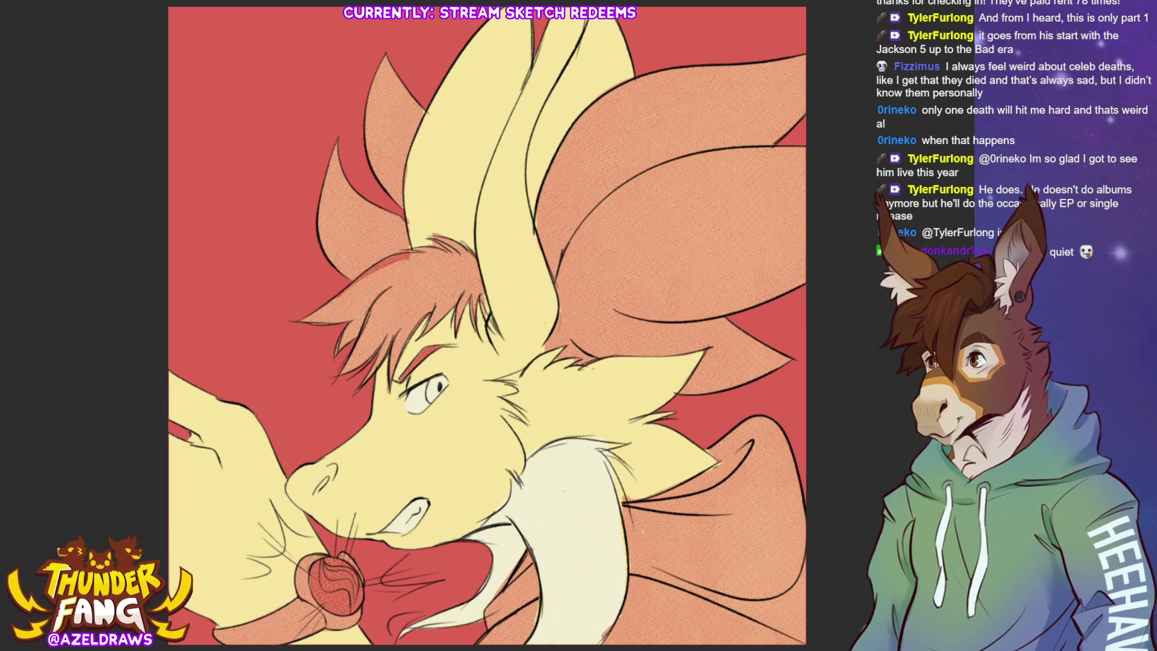
{"action": "mouse_move", "coordinate": [438, 381]}
{"action": "left_mouse_down"}
{"action": "mouse_move", "coordinate": [428, 390]}
{"action": "mouse_move", "coordinate": [440, 386]}
{"action": "left_mouse_up"}
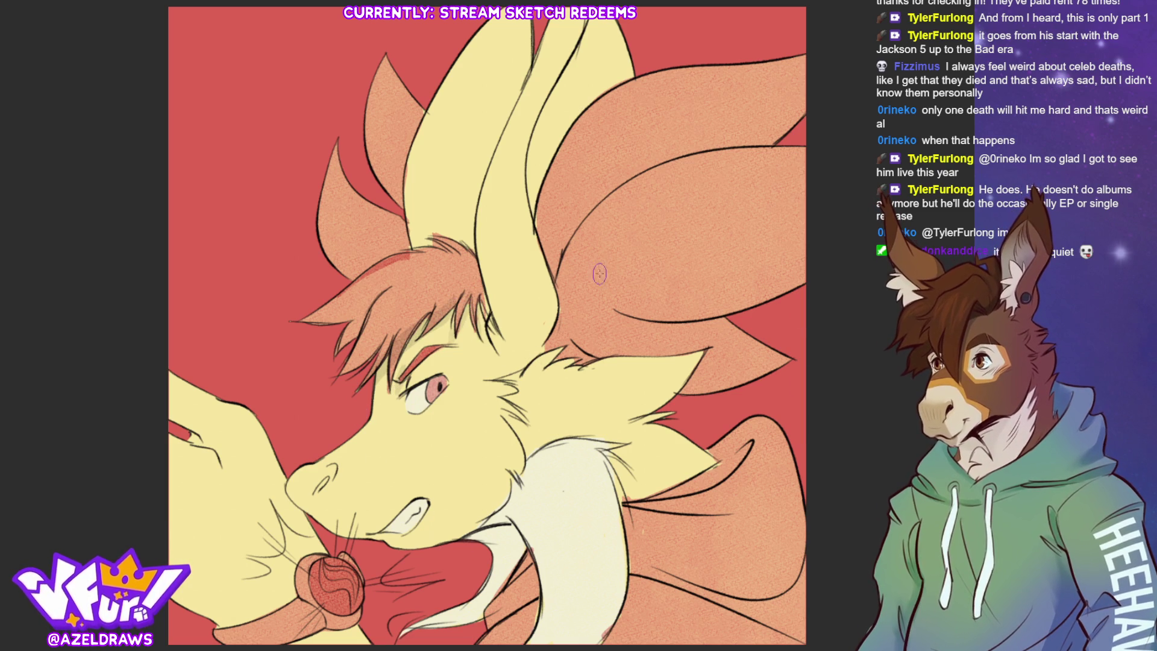
Shade the right edge and lower curves of the big right mane lobes.
{"action": "mouse_move", "coordinate": [588, 33]}
{"action": "left_mouse_down"}
{"action": "mouse_move", "coordinate": [534, 148]}
{"action": "mouse_move", "coordinate": [561, 355]}
{"action": "left_mouse_up"}
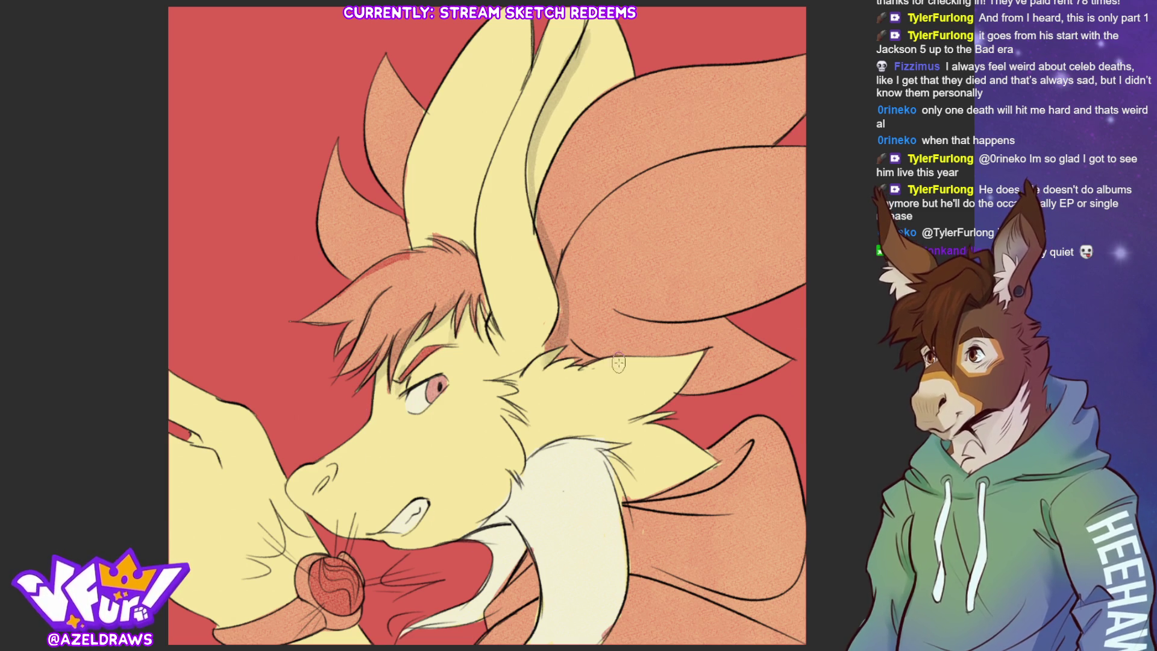
{"action": "left_click_drag", "start_coordinate": [611, 302], "coordinate": [805, 278]}
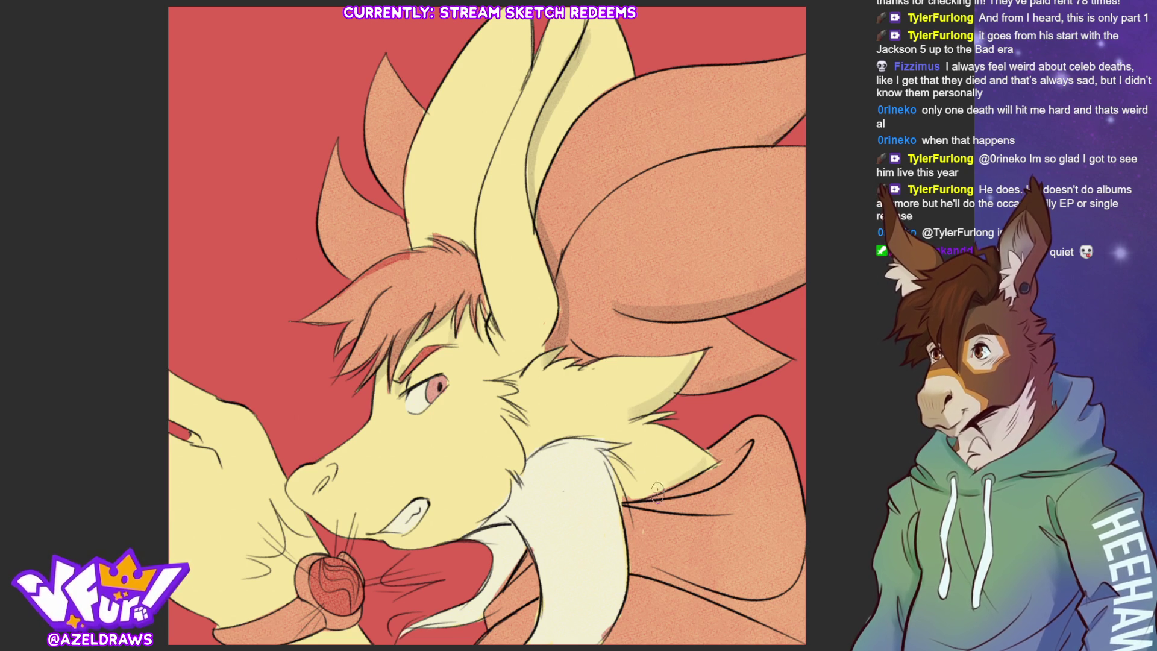
{"action": "mouse_move", "coordinate": [745, 453]}
{"action": "left_mouse_down"}
{"action": "mouse_move", "coordinate": [720, 461]}
{"action": "mouse_move", "coordinate": [756, 422]}
{"action": "left_mouse_up"}
{"action": "mouse_move", "coordinate": [630, 555]}
{"action": "left_mouse_down"}
{"action": "mouse_move", "coordinate": [657, 578]}
{"action": "mouse_move", "coordinate": [784, 594]}
{"action": "mouse_move", "coordinate": [790, 618]}
{"action": "mouse_move", "coordinate": [628, 588]}
{"action": "left_mouse_up"}
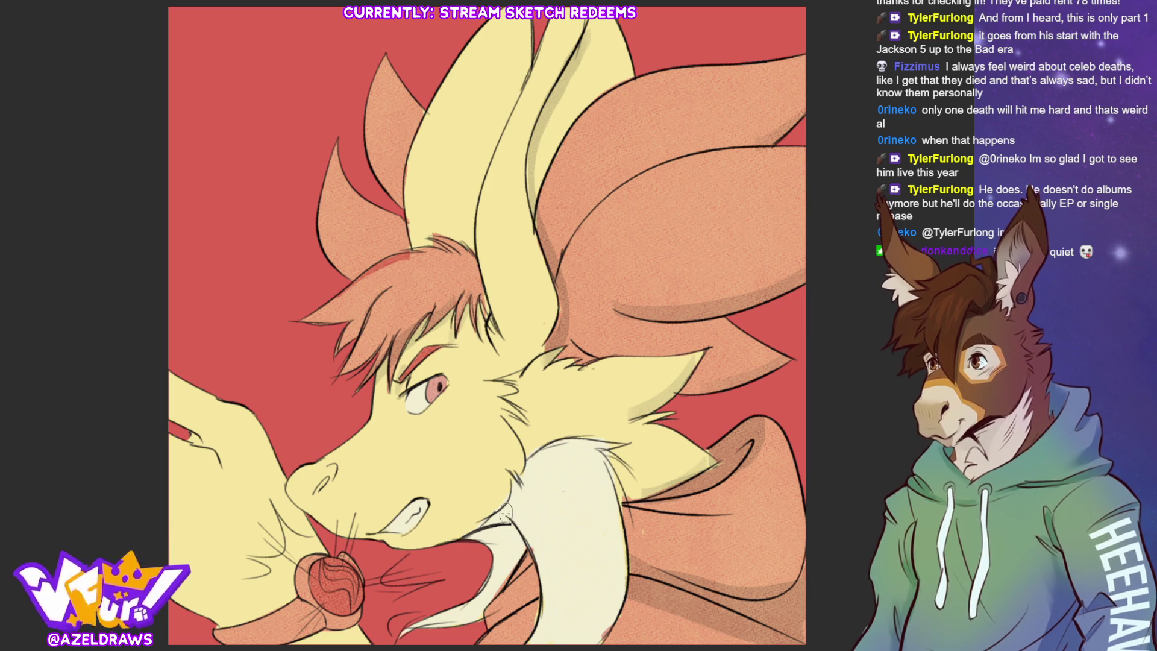
Shade the cream ruff's edge and the jaw underside, then add white highlights to the red mouth ball.
{"action": "left_click_drag", "start_coordinate": [506, 512], "coordinate": [542, 635]}
{"action": "mouse_move", "coordinate": [465, 539]}
{"action": "left_mouse_down"}
{"action": "mouse_move", "coordinate": [515, 540]}
{"action": "mouse_move", "coordinate": [480, 550]}
{"action": "mouse_move", "coordinate": [479, 597]}
{"action": "mouse_move", "coordinate": [404, 630]}
{"action": "mouse_move", "coordinate": [506, 609]}
{"action": "mouse_move", "coordinate": [498, 638]}
{"action": "mouse_move", "coordinate": [522, 560]}
{"action": "mouse_move", "coordinate": [532, 584]}
{"action": "left_mouse_up"}
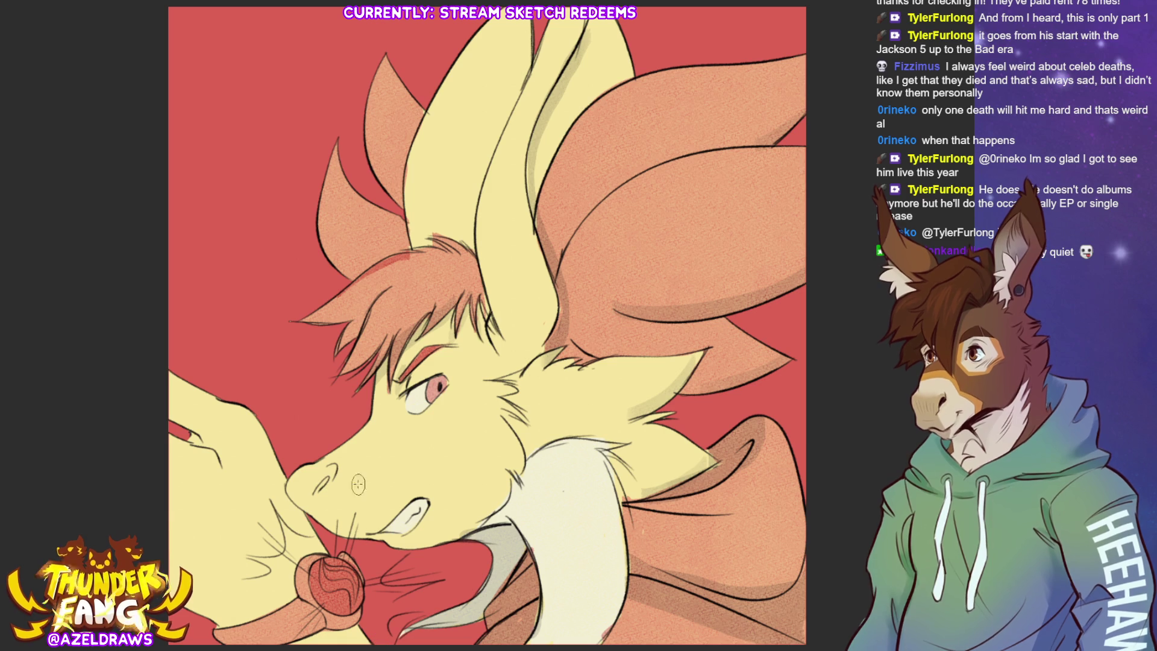
{"action": "left_click_drag", "start_coordinate": [301, 505], "coordinate": [310, 499]}
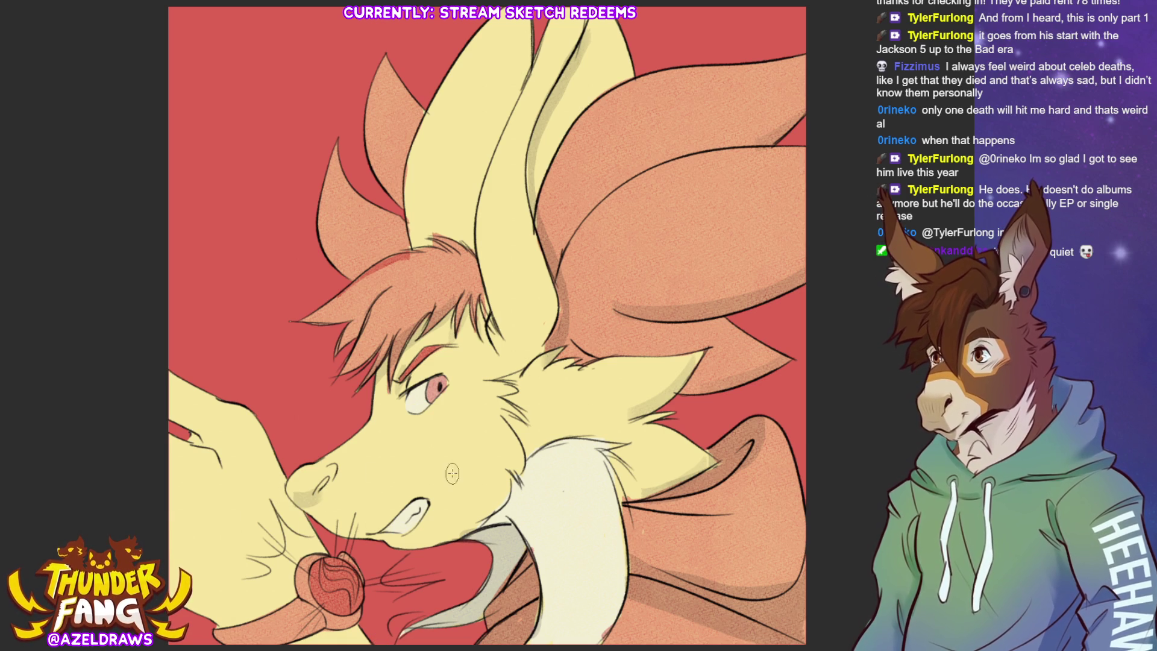
{"action": "key", "text": "ctrl+z"}
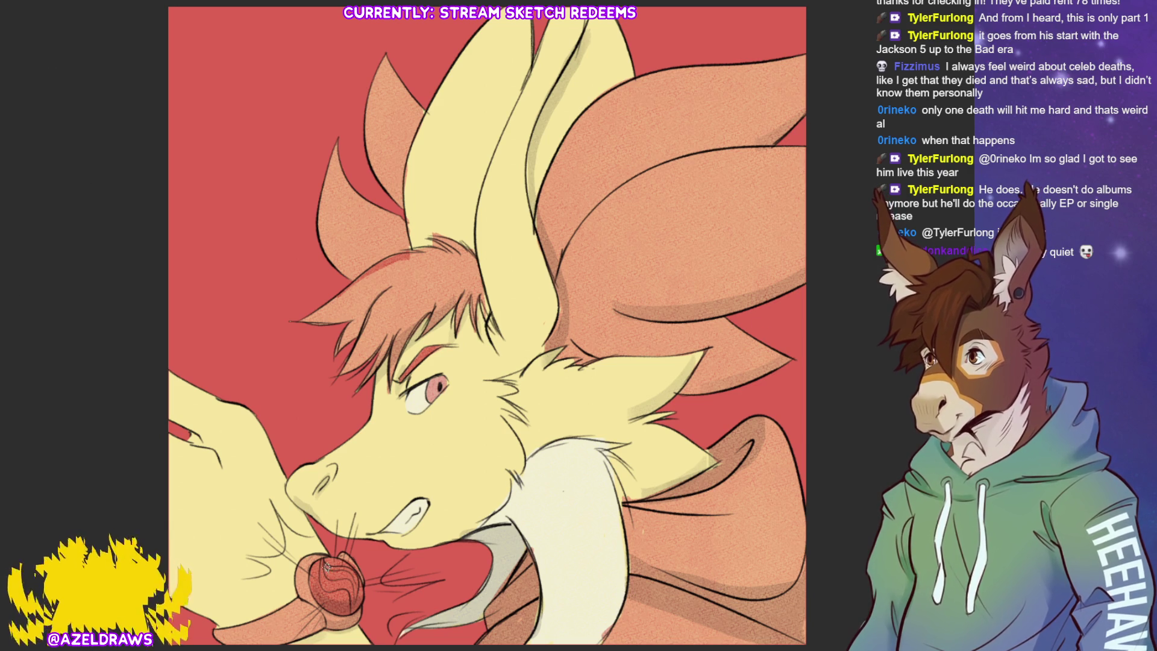
{"action": "left_click_drag", "start_coordinate": [326, 564], "coordinate": [357, 601]}
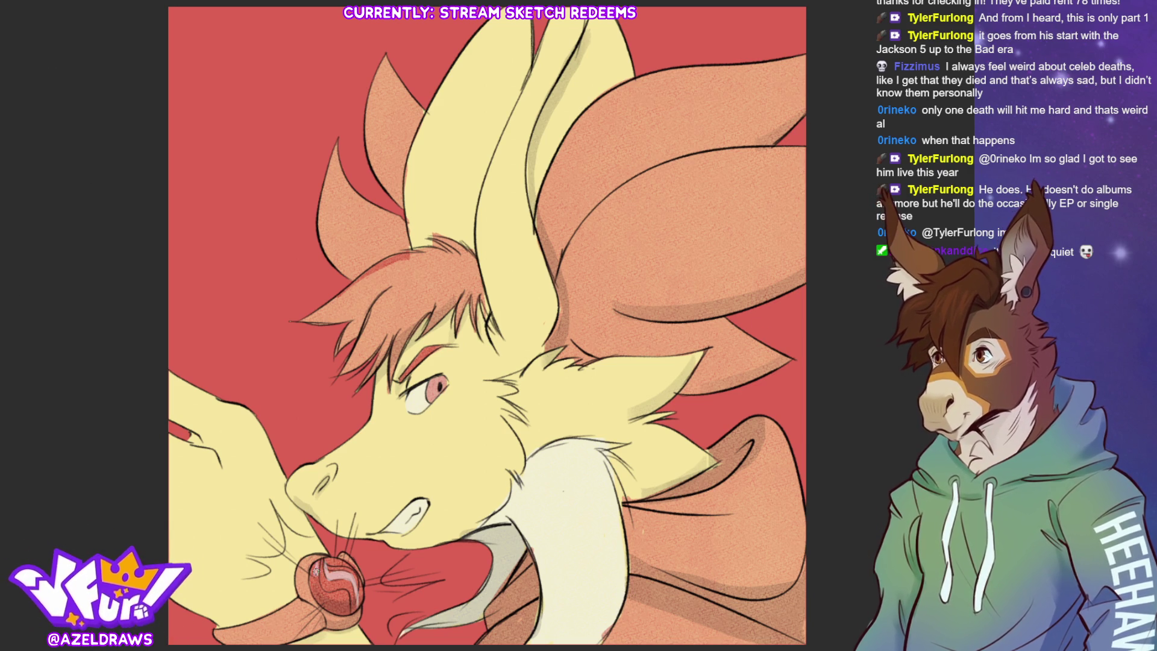
{"action": "left_click_drag", "start_coordinate": [316, 567], "coordinate": [316, 566]}
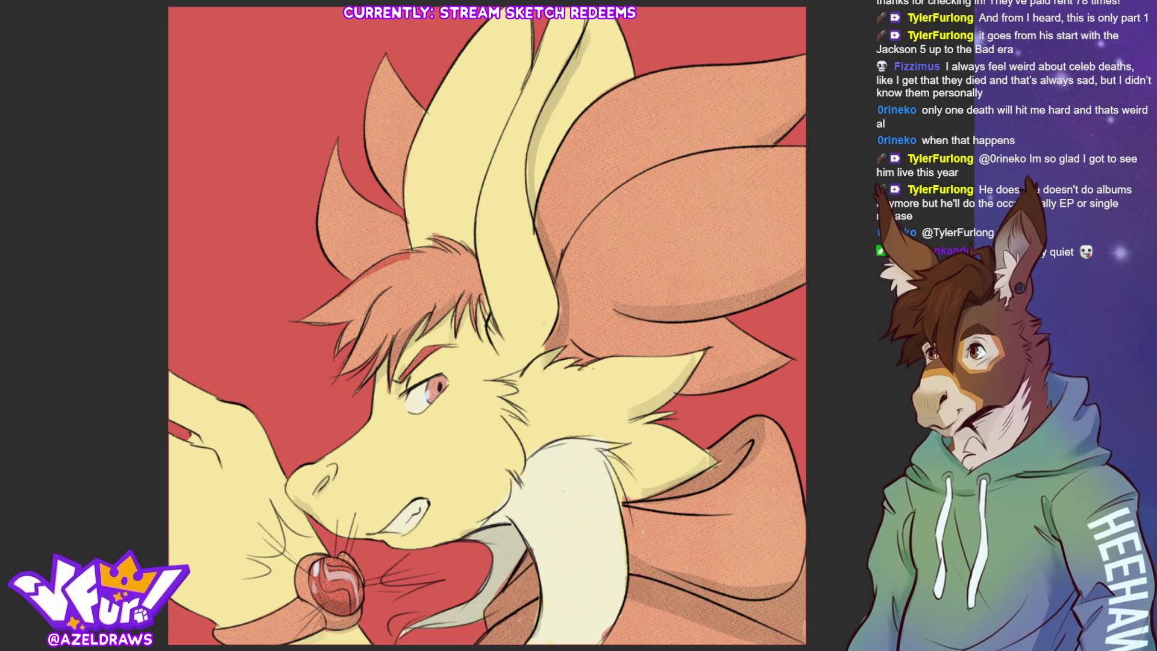
Draw white motion lines near the top corner, right edge, both ears, and around the snout.
{"action": "mouse_move", "coordinate": [660, 18]}
{"action": "left_mouse_down"}
{"action": "mouse_move", "coordinate": [760, 27]}
{"action": "mouse_move", "coordinate": [774, 42]}
{"action": "left_mouse_up"}
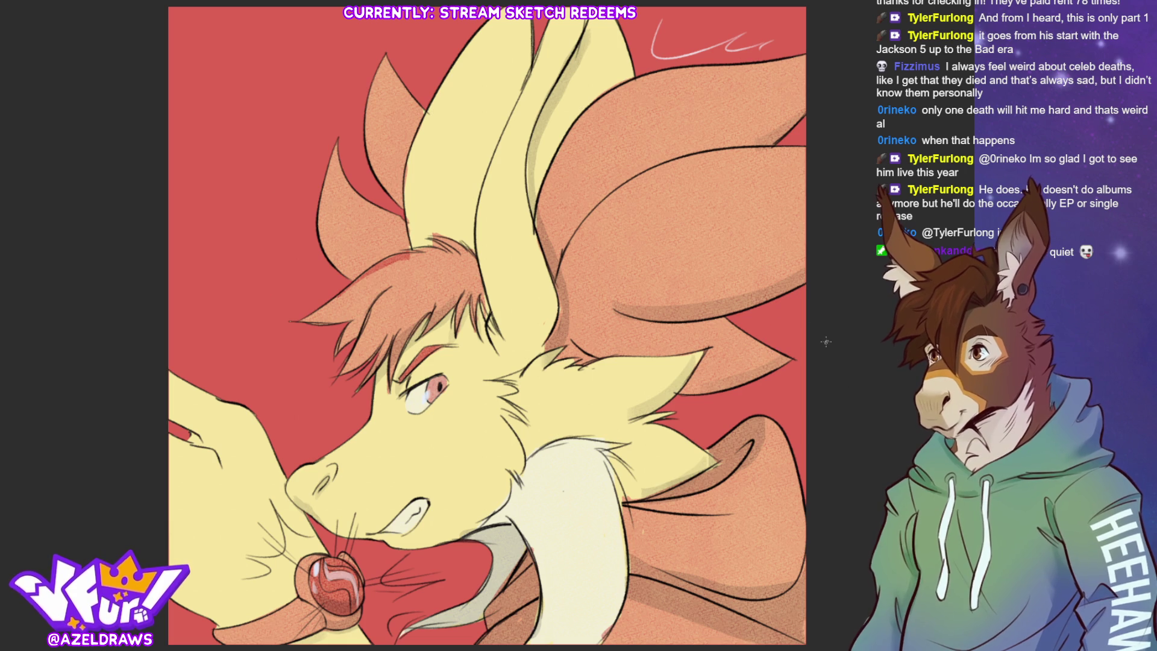
{"action": "mouse_move", "coordinate": [806, 340]}
{"action": "left_mouse_down"}
{"action": "mouse_move", "coordinate": [790, 363]}
{"action": "mouse_move", "coordinate": [739, 375]}
{"action": "mouse_move", "coordinate": [710, 407]}
{"action": "left_mouse_up"}
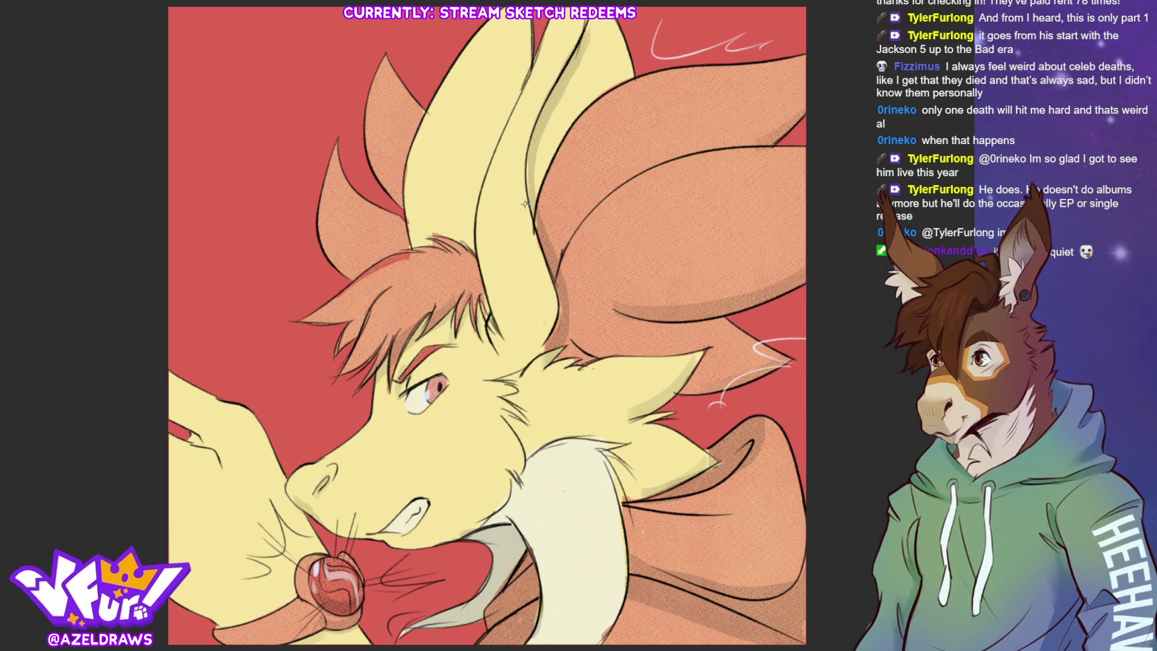
{"action": "mouse_move", "coordinate": [470, 259]}
{"action": "left_mouse_down"}
{"action": "mouse_move", "coordinate": [465, 213]}
{"action": "mouse_move", "coordinate": [480, 161]}
{"action": "left_mouse_up"}
{"action": "left_click_drag", "start_coordinate": [461, 229], "coordinate": [467, 171]}
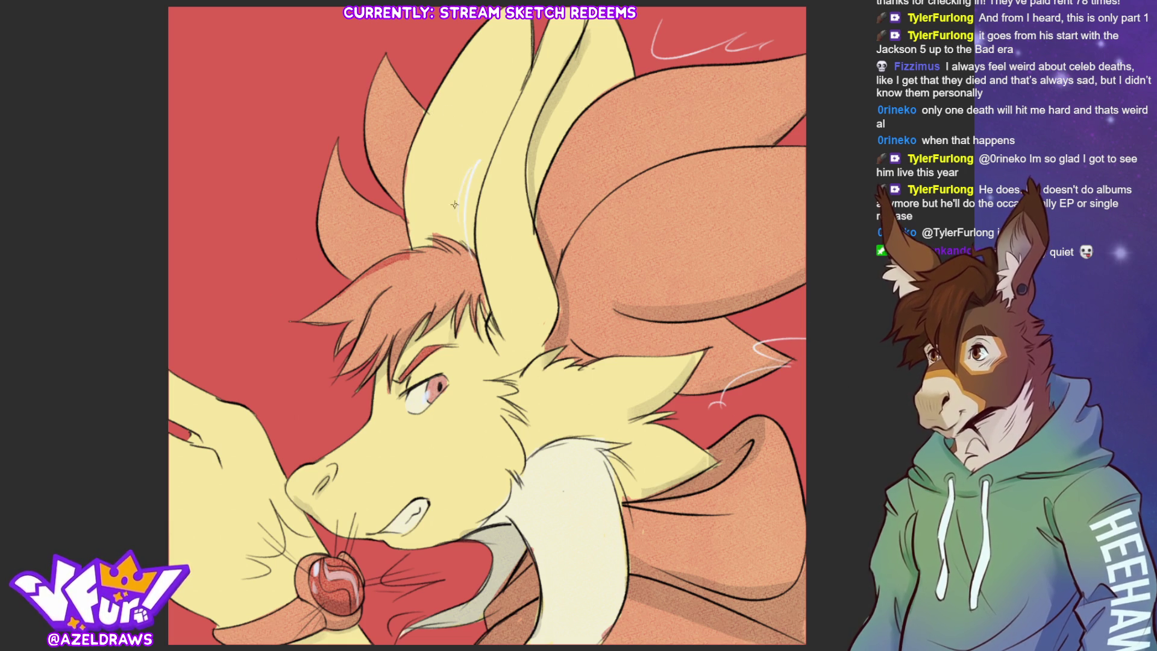
{"action": "mouse_move", "coordinate": [404, 236]}
{"action": "left_mouse_down"}
{"action": "mouse_move", "coordinate": [403, 142]}
{"action": "mouse_move", "coordinate": [373, 187]}
{"action": "left_mouse_up"}
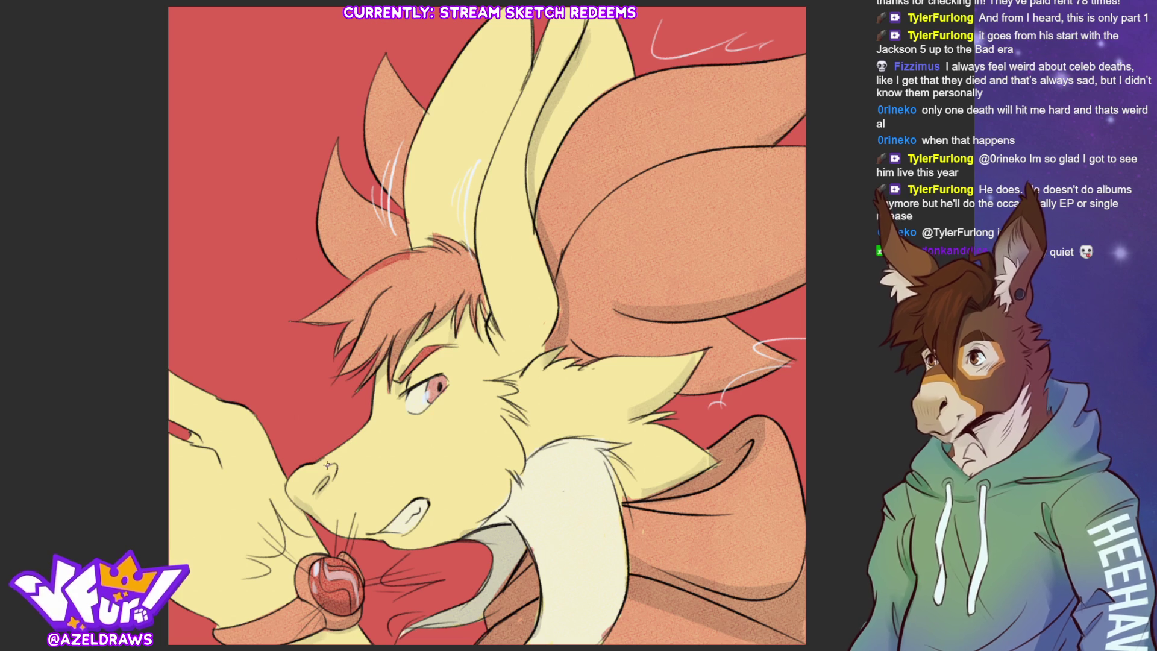
{"action": "mouse_move", "coordinate": [347, 394]}
{"action": "left_mouse_down"}
{"action": "mouse_move", "coordinate": [355, 416]}
{"action": "mouse_move", "coordinate": [301, 439]}
{"action": "left_mouse_up"}
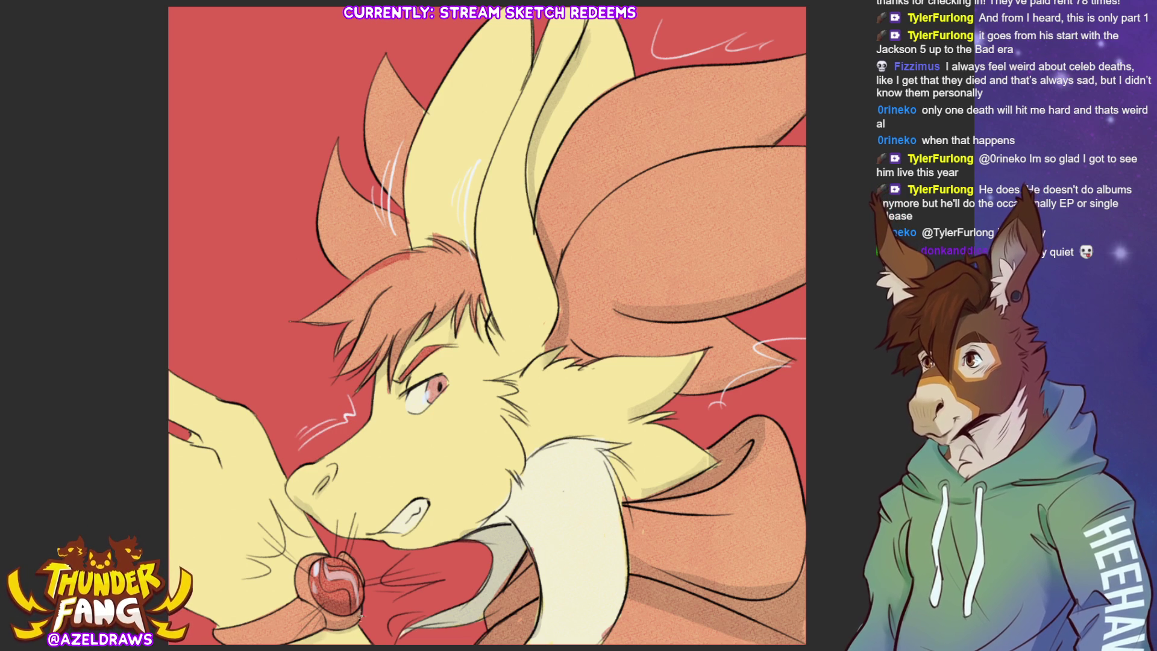
{"action": "mouse_move", "coordinate": [381, 555]}
{"action": "left_mouse_down"}
{"action": "mouse_move", "coordinate": [453, 549]}
{"action": "mouse_move", "coordinate": [435, 565]}
{"action": "left_mouse_up"}
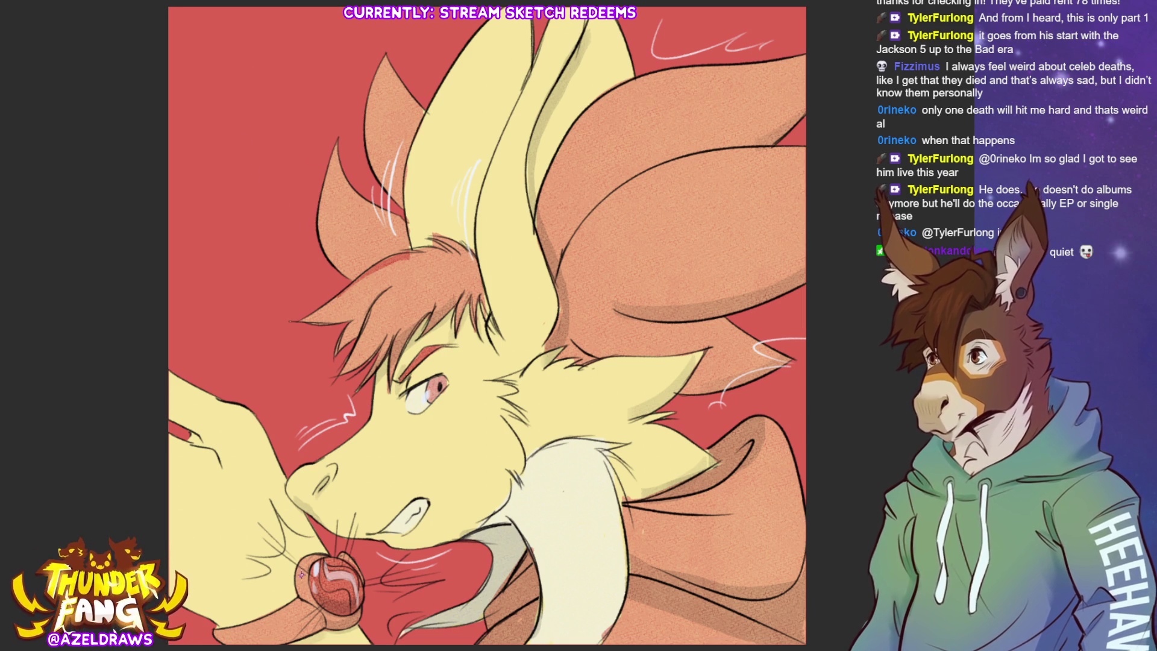
Add white whisker and fur strokes around the muzzle, mouth, and tongue.
{"action": "mouse_move", "coordinate": [267, 498]}
{"action": "left_mouse_down"}
{"action": "mouse_move", "coordinate": [310, 539]}
{"action": "mouse_move", "coordinate": [244, 559]}
{"action": "mouse_move", "coordinate": [265, 570]}
{"action": "mouse_move", "coordinate": [256, 579]}
{"action": "left_mouse_up"}
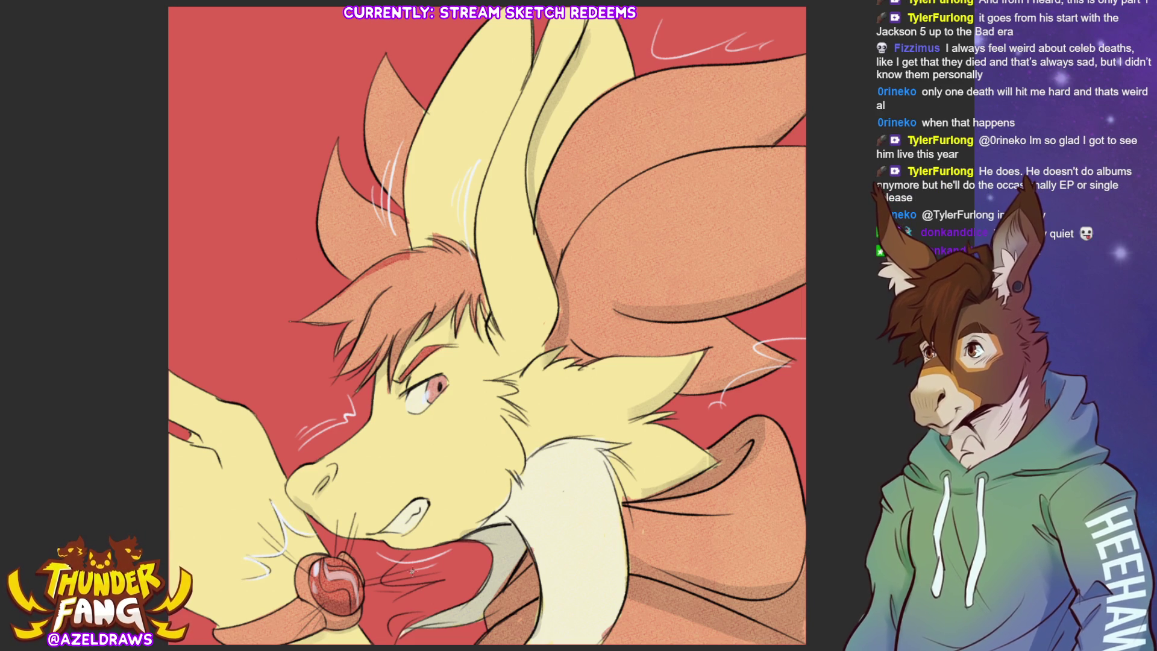
{"action": "mouse_move", "coordinate": [408, 555]}
{"action": "left_mouse_down"}
{"action": "mouse_move", "coordinate": [383, 582]}
{"action": "mouse_move", "coordinate": [445, 575]}
{"action": "mouse_move", "coordinate": [392, 597]}
{"action": "mouse_move", "coordinate": [413, 611]}
{"action": "mouse_move", "coordinate": [388, 635]}
{"action": "left_mouse_up"}
{"action": "left_click_drag", "start_coordinate": [259, 622], "coordinate": [323, 640]}
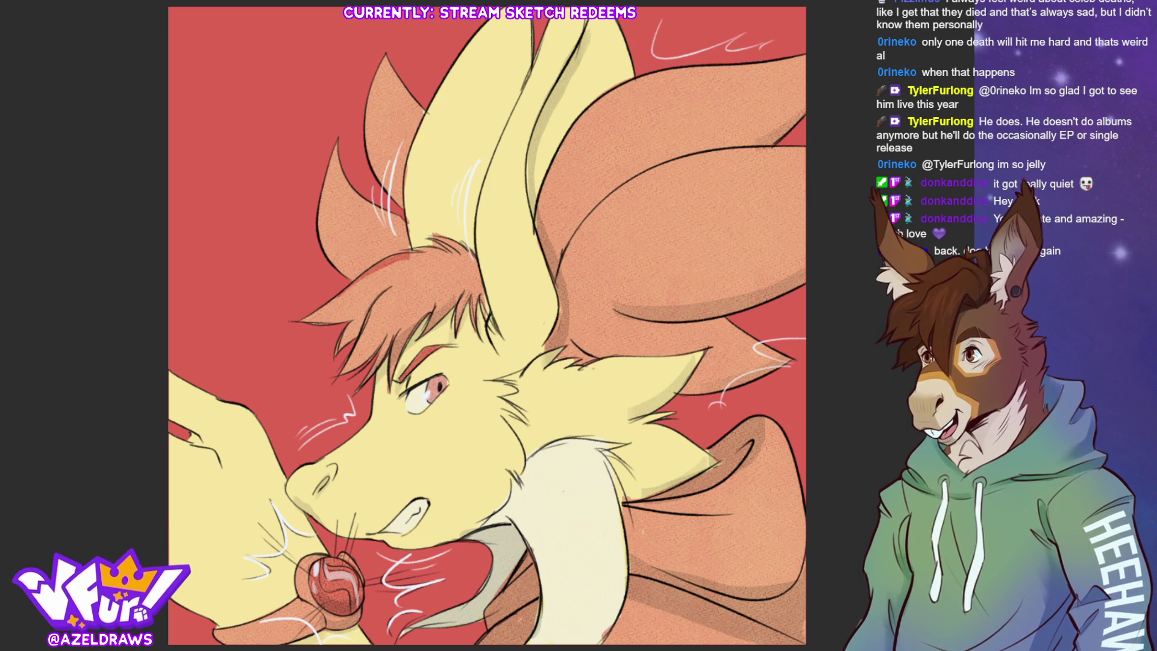
Write the artist's signature at the bottom right, nudge it slightly right, and fit the image to the window.
{"action": "left_click_drag", "start_coordinate": [487, 326], "coordinate": [450, 252]}
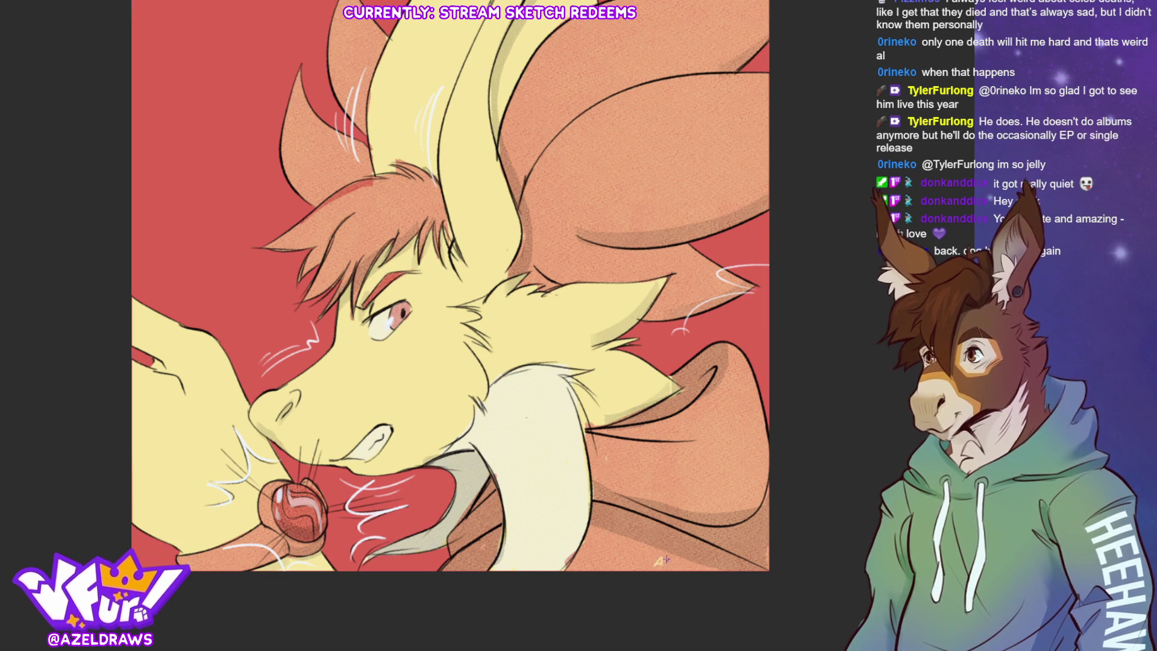
{"action": "mouse_move", "coordinate": [666, 559]}
{"action": "left_mouse_down"}
{"action": "mouse_move", "coordinate": [713, 557]}
{"action": "mouse_move", "coordinate": [724, 569]}
{"action": "mouse_move", "coordinate": [735, 559]}
{"action": "mouse_move", "coordinate": [710, 574]}
{"action": "left_mouse_up"}
{"action": "key", "text": "ctrl+t"}
{"action": "key", "text": "Return"}
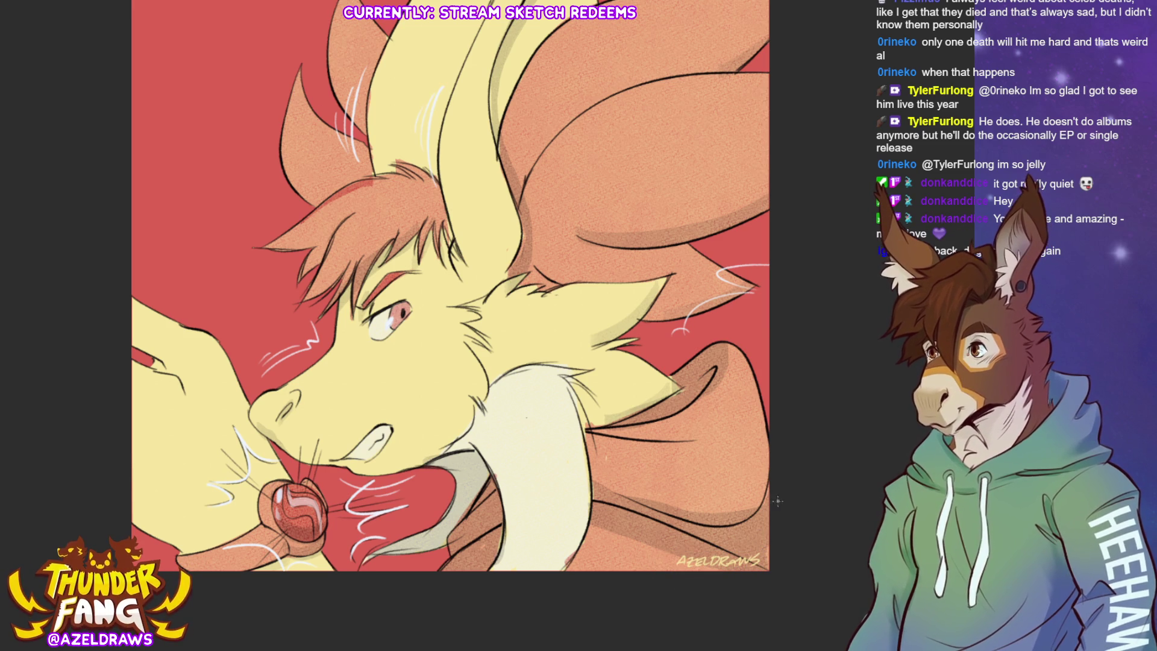
{"action": "key", "text": "ctrl+0"}
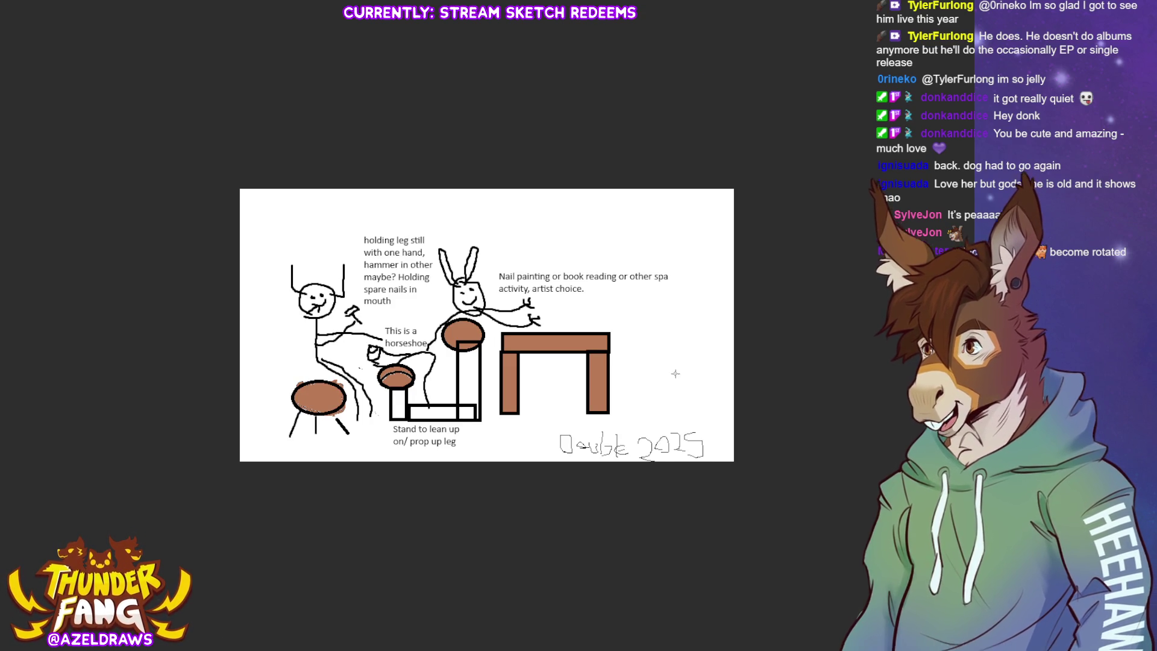
{"action": "scroll", "coordinate": [391, 328], "scroll_direction": "up", "scroll_amount": 2}
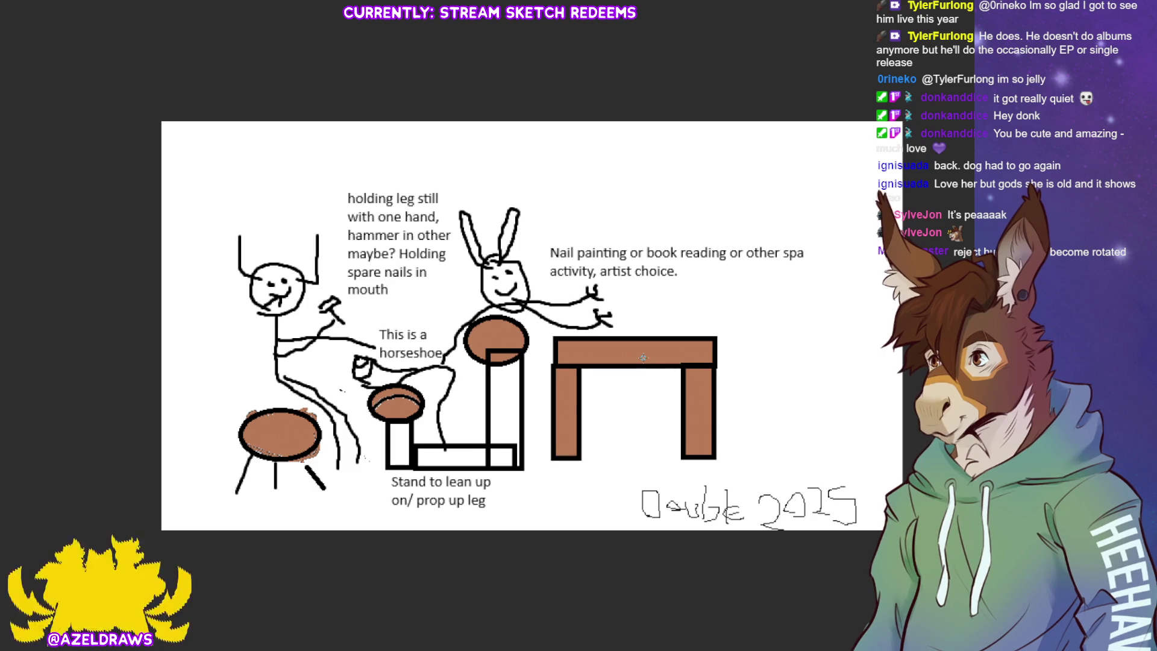
{"action": "scroll", "coordinate": [697, 367], "scroll_direction": "up", "scroll_amount": 1}
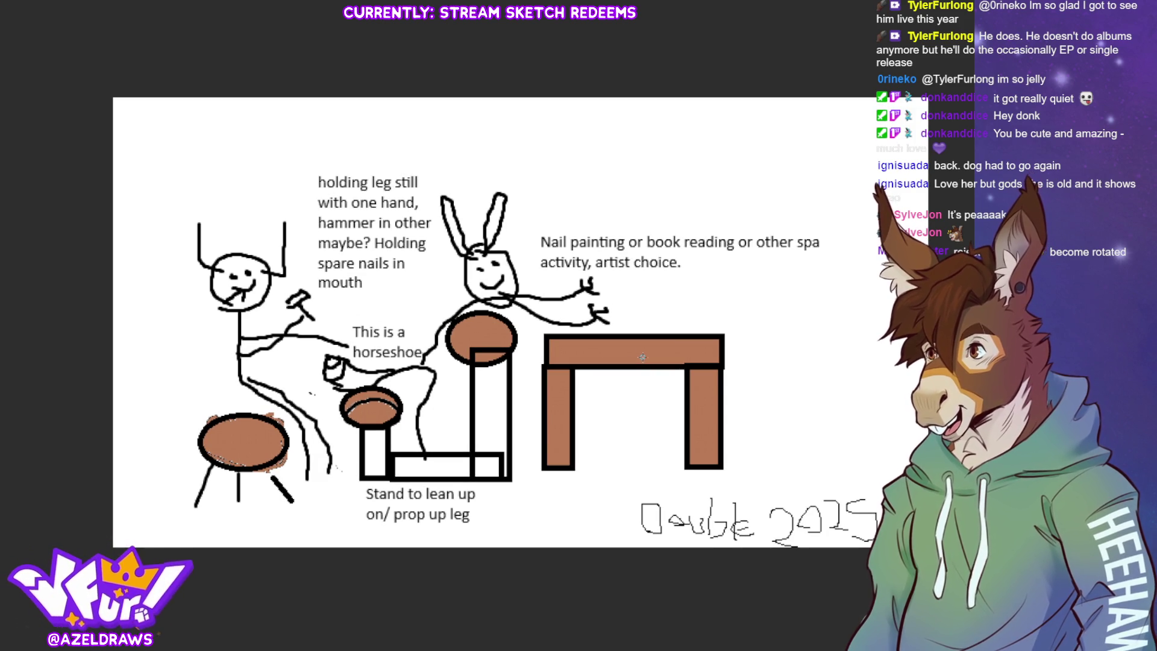
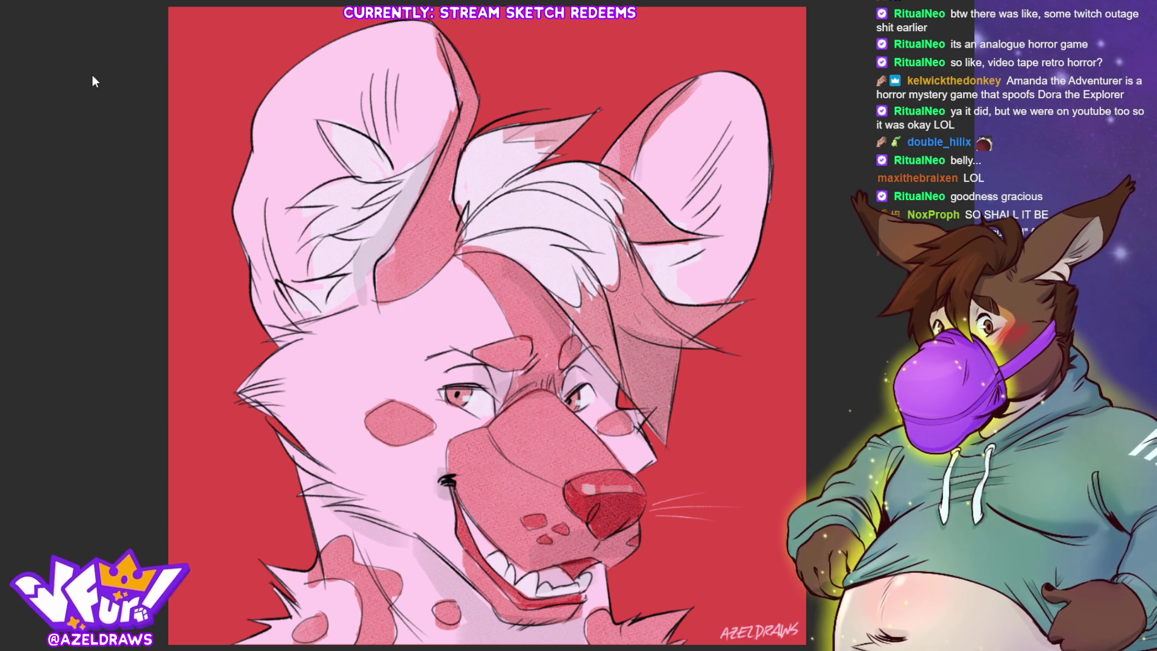
Switch with Ctrl+Tab to the finished Halloween pumpkin artwork tab.
{"action": "key", "text": "ctrl+Tab"}
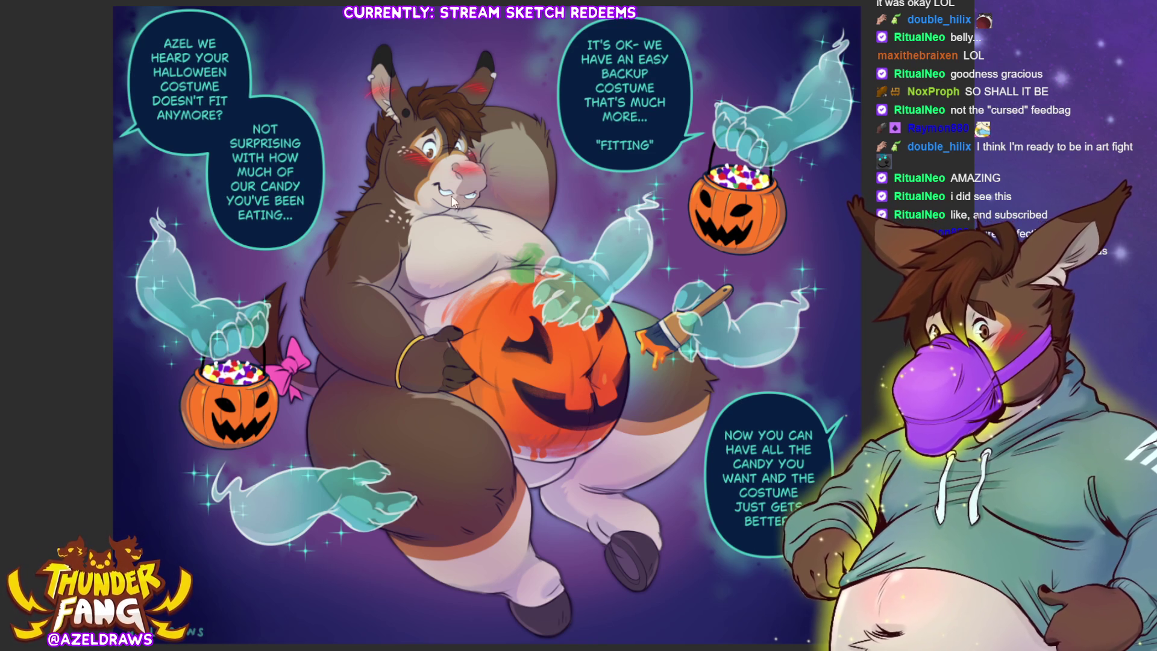
Close the Halloween artwork with Ctrl+W so the blank grey canvas document shows.
{"action": "key", "text": "ctrl+w"}
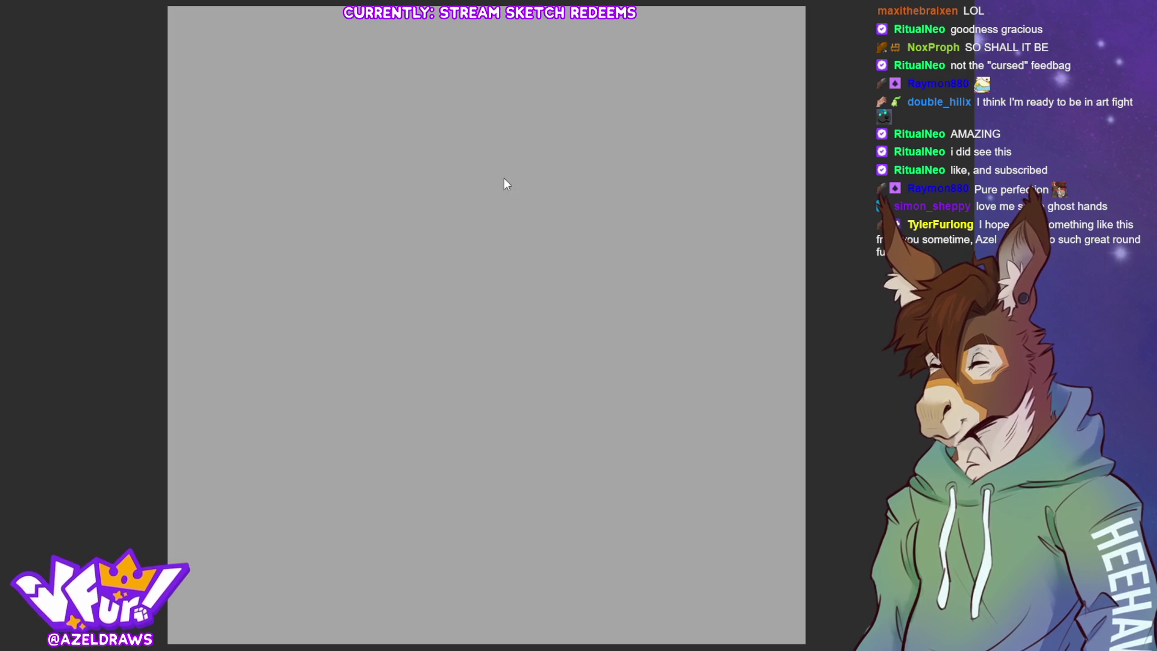
Hide the palettes, then pencil a head circle with a long curving gesture line, redoing the misplaced oval.
{"action": "key", "text": "Tab"}
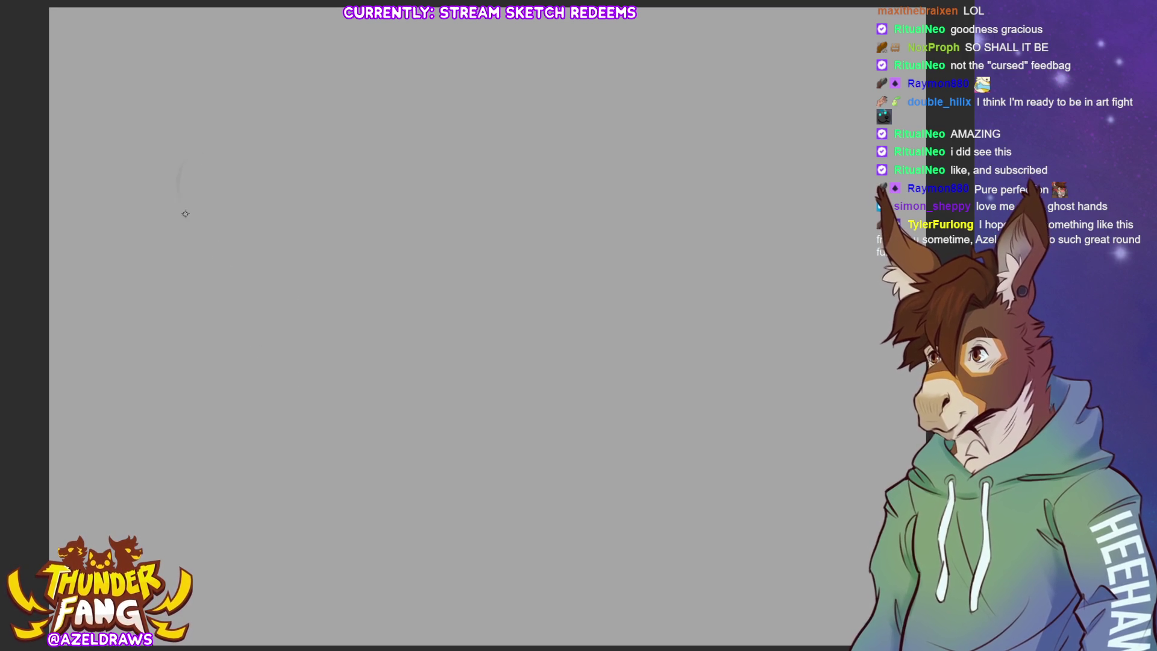
{"action": "left_click_drag", "start_coordinate": [205, 148], "coordinate": [226, 181]}
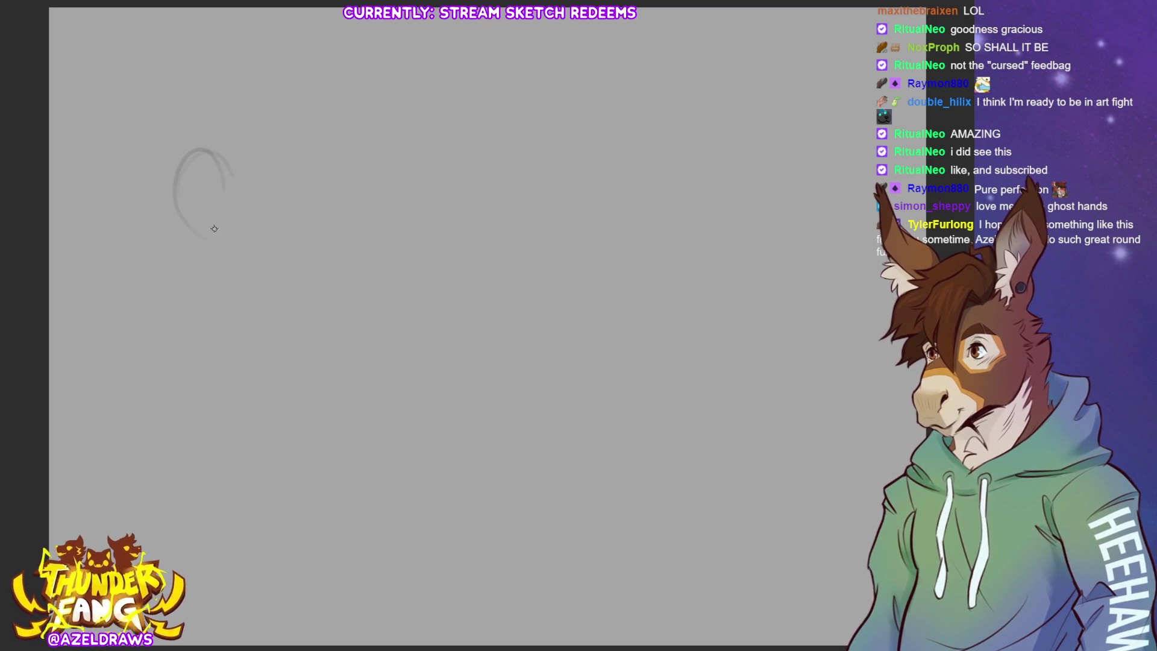
{"action": "key", "text": "ctrl+z"}
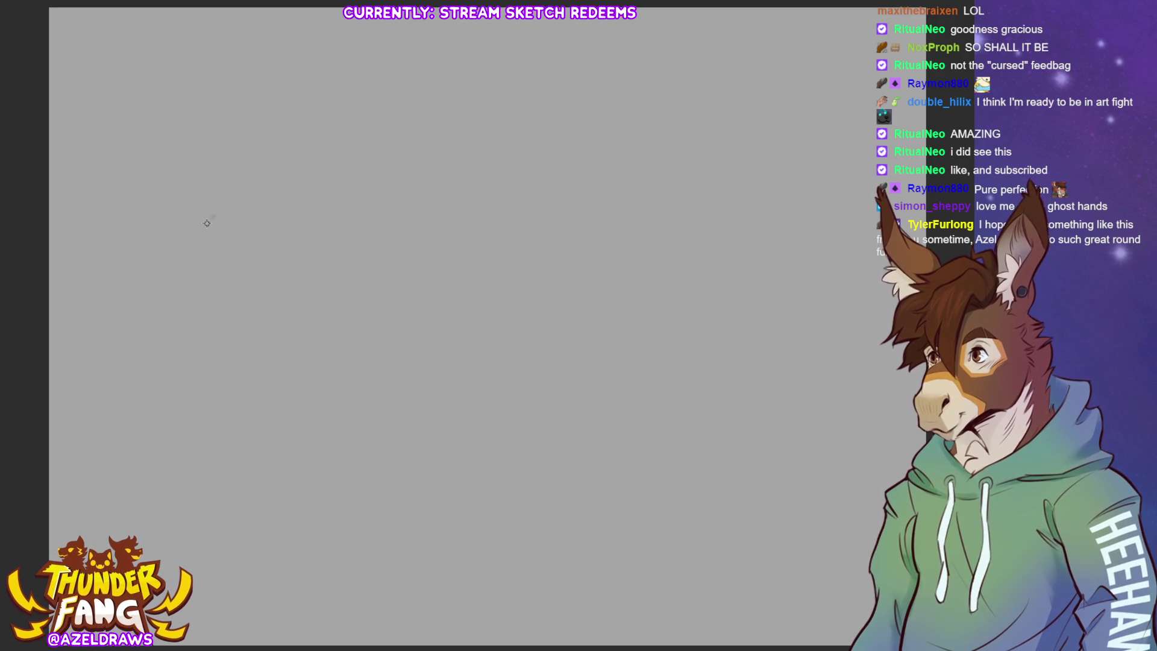
{"action": "left_click_drag", "start_coordinate": [207, 220], "coordinate": [158, 417]}
{"action": "left_click_drag", "start_coordinate": [228, 178], "coordinate": [214, 229]}
{"action": "mouse_move", "coordinate": [270, 205]}
{"action": "left_mouse_down"}
{"action": "mouse_move", "coordinate": [283, 198]}
{"action": "mouse_move", "coordinate": [221, 173]}
{"action": "mouse_move", "coordinate": [289, 193]}
{"action": "mouse_move", "coordinate": [266, 145]}
{"action": "mouse_move", "coordinate": [281, 232]}
{"action": "left_mouse_up"}
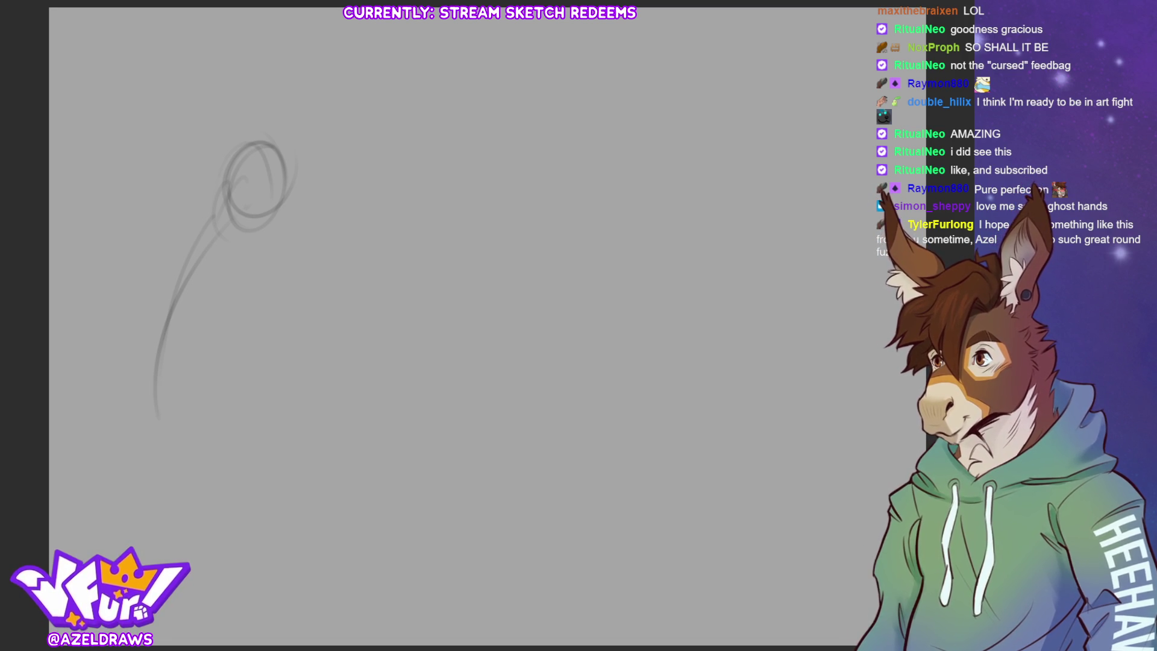
Rough in the oval torso below the head with chest loop and side contours.
{"action": "mouse_move", "coordinate": [151, 301]}
{"action": "left_mouse_down"}
{"action": "mouse_move", "coordinate": [139, 336]}
{"action": "mouse_move", "coordinate": [243, 284]}
{"action": "mouse_move", "coordinate": [121, 338]}
{"action": "mouse_move", "coordinate": [175, 324]}
{"action": "mouse_move", "coordinate": [215, 331]}
{"action": "left_mouse_up"}
{"action": "left_click_drag", "start_coordinate": [187, 219], "coordinate": [173, 251]}
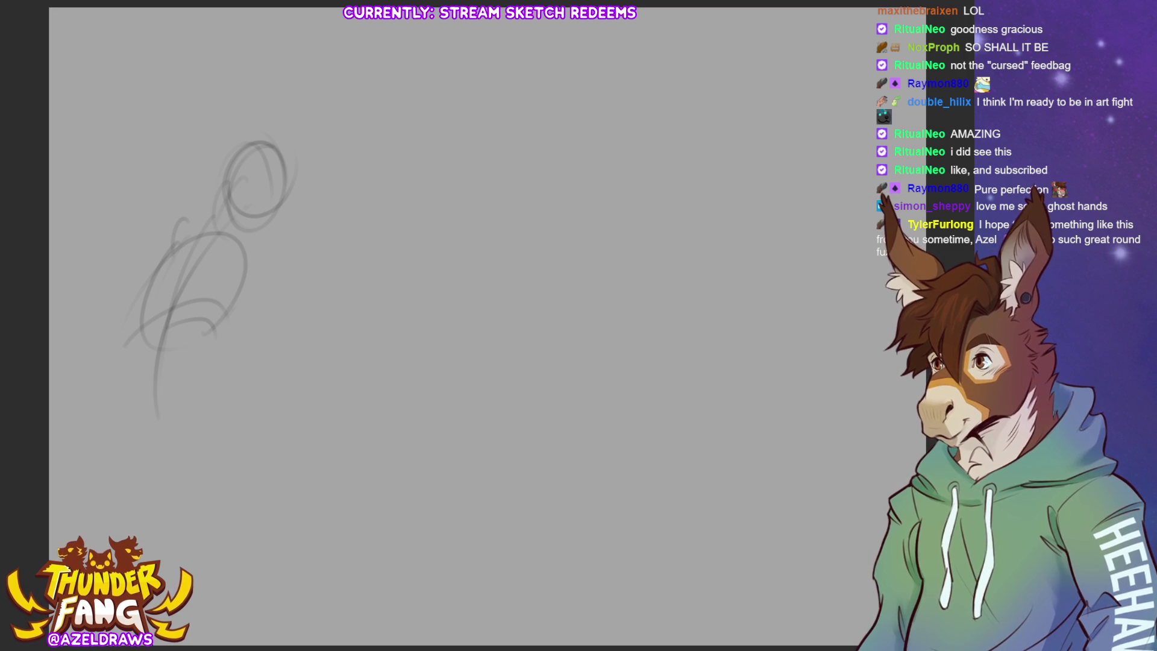
{"action": "mouse_move", "coordinate": [164, 242]}
{"action": "left_mouse_down"}
{"action": "mouse_move", "coordinate": [166, 300]}
{"action": "mouse_move", "coordinate": [172, 280]}
{"action": "left_mouse_up"}
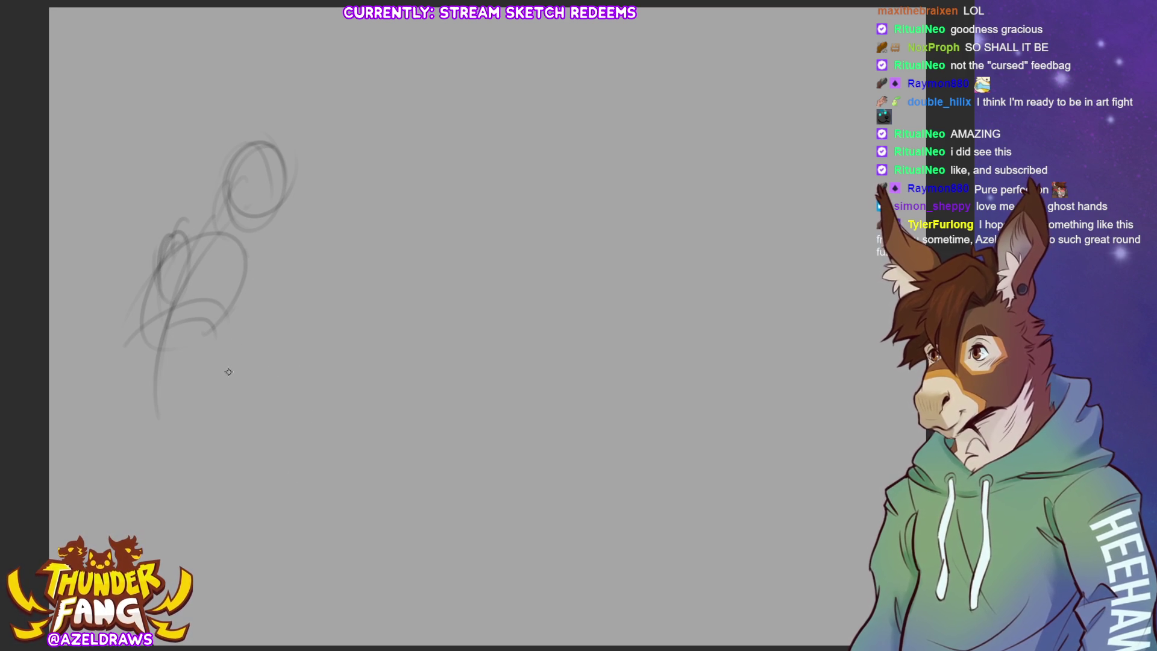
{"action": "mouse_move", "coordinate": [210, 308]}
{"action": "left_mouse_down"}
{"action": "mouse_move", "coordinate": [244, 344]}
{"action": "mouse_move", "coordinate": [246, 241]}
{"action": "mouse_move", "coordinate": [253, 278]}
{"action": "mouse_move", "coordinate": [228, 329]}
{"action": "left_mouse_up"}
{"action": "mouse_move", "coordinate": [133, 357]}
{"action": "left_mouse_down"}
{"action": "mouse_move", "coordinate": [127, 308]}
{"action": "mouse_move", "coordinate": [152, 244]}
{"action": "mouse_move", "coordinate": [208, 223]}
{"action": "mouse_move", "coordinate": [189, 219]}
{"action": "left_mouse_up"}
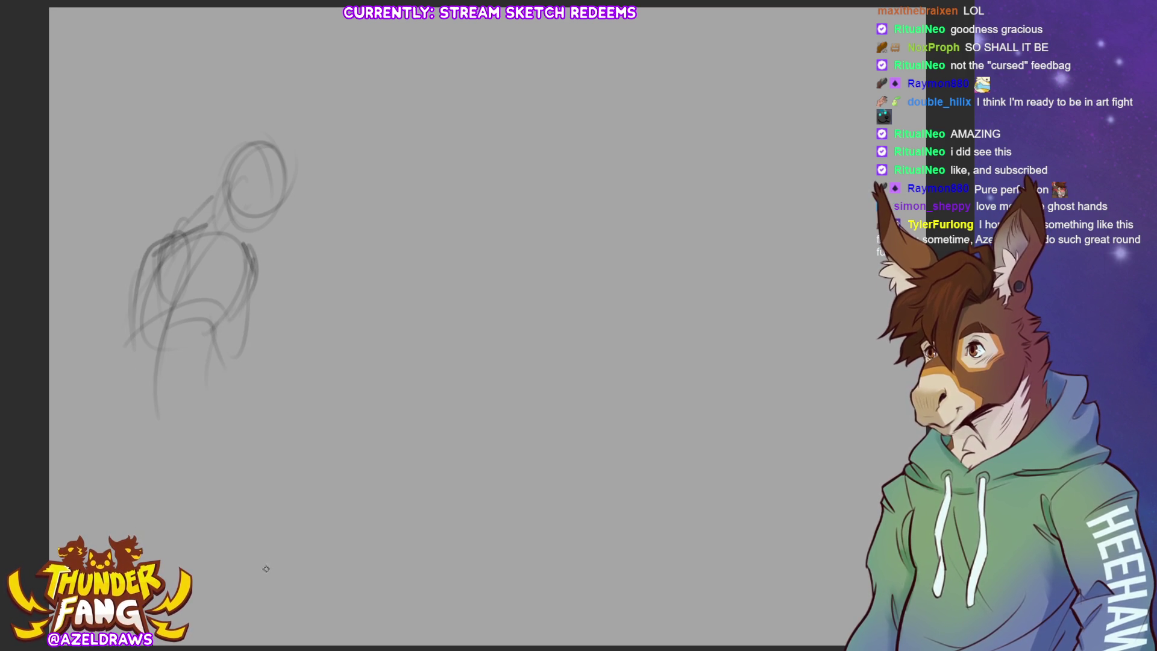
{"action": "mouse_move", "coordinate": [224, 344]}
{"action": "left_mouse_down"}
{"action": "mouse_move", "coordinate": [229, 382]}
{"action": "mouse_move", "coordinate": [259, 412]}
{"action": "mouse_move", "coordinate": [242, 386]}
{"action": "mouse_move", "coordinate": [302, 401]}
{"action": "mouse_move", "coordinate": [333, 391]}
{"action": "mouse_move", "coordinate": [296, 420]}
{"action": "mouse_move", "coordinate": [331, 397]}
{"action": "mouse_move", "coordinate": [315, 422]}
{"action": "left_mouse_up"}
{"action": "left_click_drag", "start_coordinate": [330, 368], "coordinate": [324, 391]}
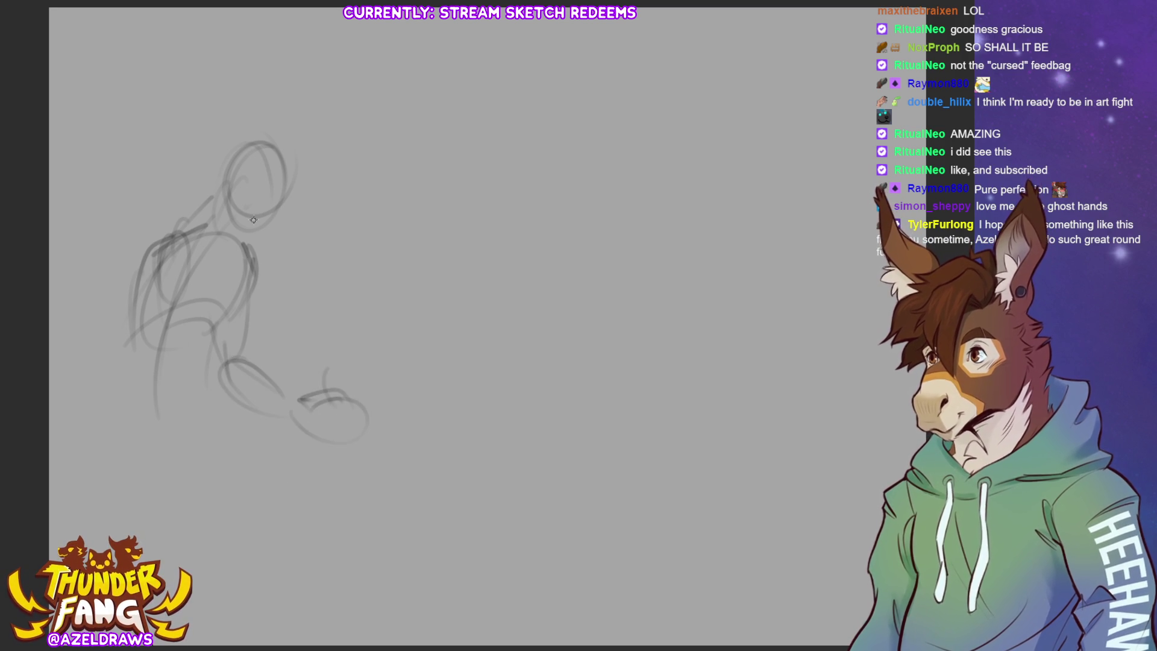
Sketch the muzzle under the head, a long arm line and an oval hand.
{"action": "mouse_move", "coordinate": [253, 220]}
{"action": "left_mouse_down"}
{"action": "mouse_move", "coordinate": [283, 192]}
{"action": "mouse_move", "coordinate": [248, 232]}
{"action": "mouse_move", "coordinate": [293, 217]}
{"action": "mouse_move", "coordinate": [283, 187]}
{"action": "mouse_move", "coordinate": [298, 222]}
{"action": "left_mouse_up"}
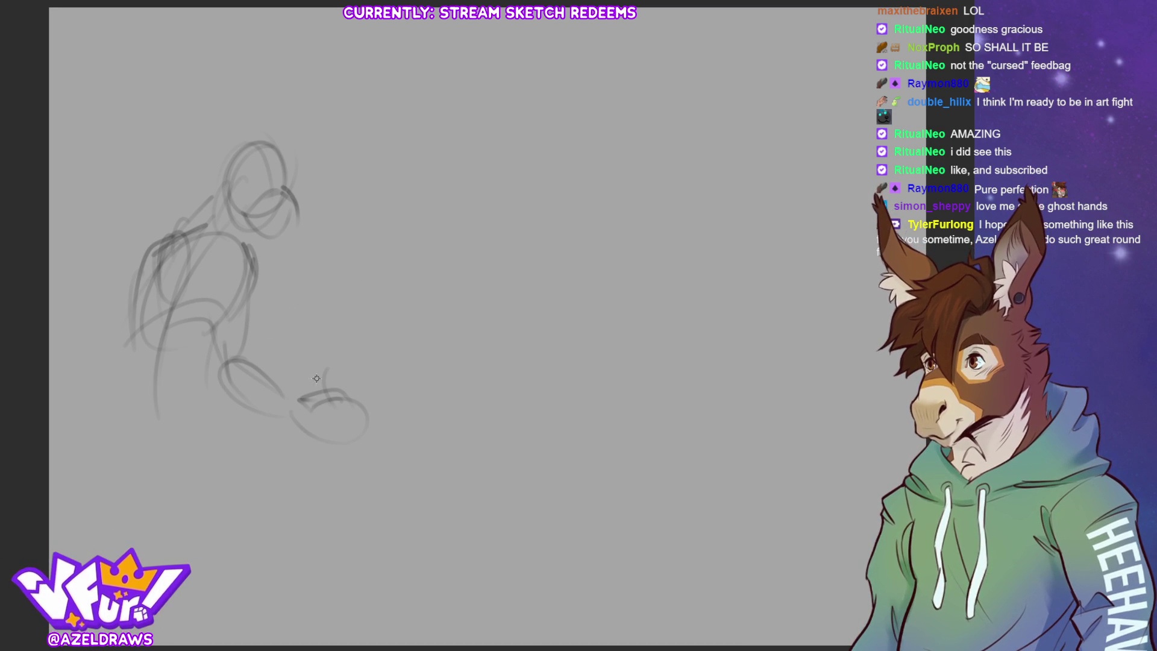
{"action": "mouse_move", "coordinate": [355, 300]}
{"action": "left_mouse_down"}
{"action": "mouse_move", "coordinate": [362, 401]}
{"action": "mouse_move", "coordinate": [325, 419]}
{"action": "left_mouse_up"}
{"action": "mouse_move", "coordinate": [326, 374]}
{"action": "left_mouse_down"}
{"action": "mouse_move", "coordinate": [337, 431]}
{"action": "mouse_move", "coordinate": [378, 412]}
{"action": "mouse_move", "coordinate": [356, 431]}
{"action": "left_mouse_up"}
{"action": "mouse_move", "coordinate": [332, 241]}
{"action": "left_mouse_down"}
{"action": "mouse_move", "coordinate": [321, 268]}
{"action": "mouse_move", "coordinate": [337, 284]}
{"action": "left_mouse_up"}
{"action": "mouse_move", "coordinate": [349, 253]}
{"action": "left_mouse_down"}
{"action": "mouse_move", "coordinate": [359, 283]}
{"action": "mouse_move", "coordinate": [302, 299]}
{"action": "left_mouse_up"}
{"action": "key", "text": "ctrl+z"}
{"action": "key", "text": "ctrl+z"}
{"action": "key", "text": "ctrl+z"}
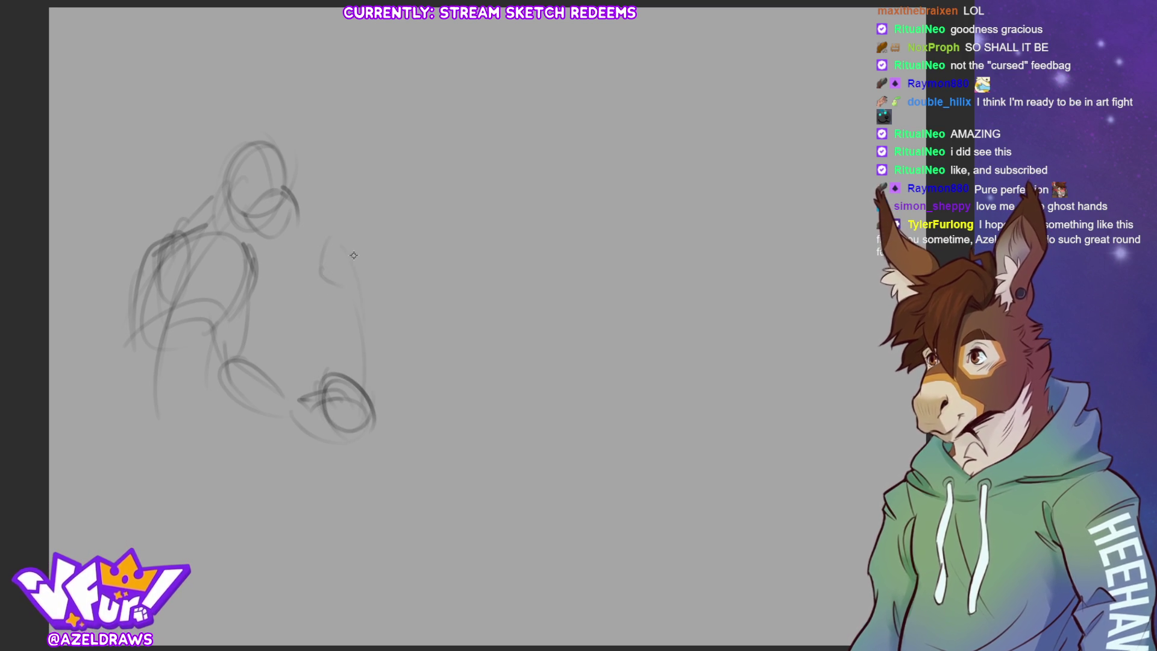
Add the cross-marked oval, the forearm reaching toward it, and a loop over the hip.
{"action": "mouse_move", "coordinate": [321, 252]}
{"action": "left_mouse_down"}
{"action": "mouse_move", "coordinate": [290, 271]}
{"action": "mouse_move", "coordinate": [310, 256]}
{"action": "mouse_move", "coordinate": [332, 295]}
{"action": "mouse_move", "coordinate": [324, 264]}
{"action": "mouse_move", "coordinate": [345, 244]}
{"action": "mouse_move", "coordinate": [335, 263]}
{"action": "mouse_move", "coordinate": [369, 260]}
{"action": "left_mouse_up"}
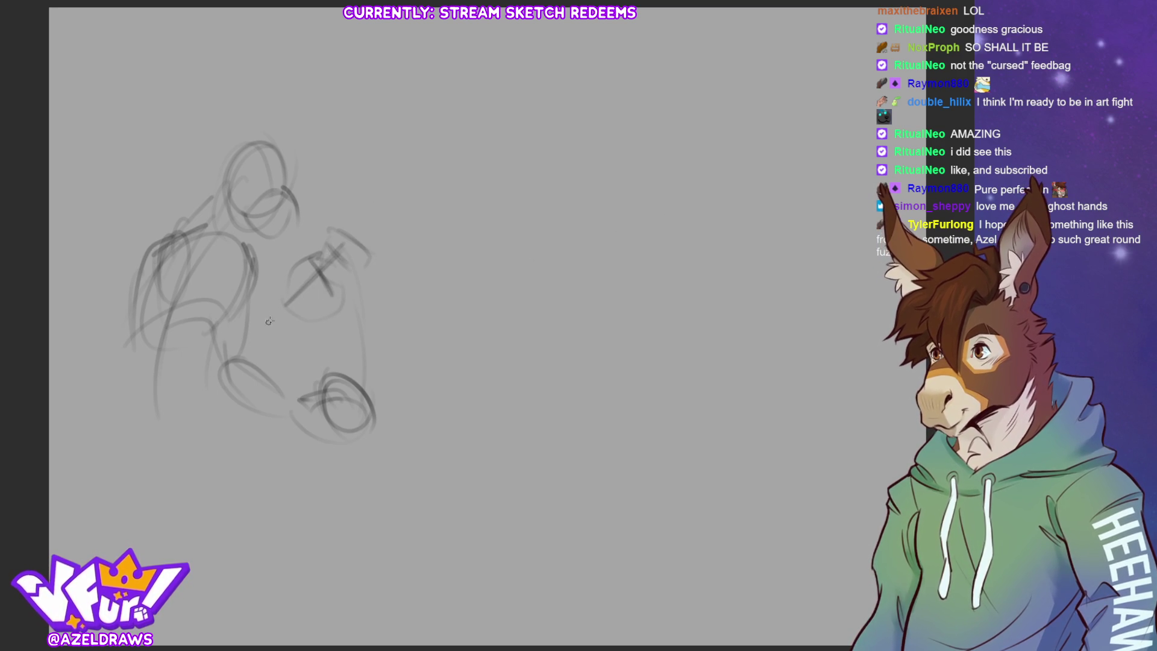
{"action": "mouse_move", "coordinate": [284, 296]}
{"action": "left_mouse_down"}
{"action": "mouse_move", "coordinate": [250, 321]}
{"action": "mouse_move", "coordinate": [281, 303]}
{"action": "left_mouse_up"}
{"action": "left_click_drag", "start_coordinate": [210, 339], "coordinate": [208, 371]}
{"action": "mouse_move", "coordinate": [208, 370]}
{"action": "left_mouse_down"}
{"action": "mouse_move", "coordinate": [292, 320]}
{"action": "mouse_move", "coordinate": [260, 355]}
{"action": "left_mouse_up"}
{"action": "mouse_move", "coordinate": [196, 307]}
{"action": "left_mouse_down"}
{"action": "mouse_move", "coordinate": [177, 362]}
{"action": "mouse_move", "coordinate": [181, 290]}
{"action": "mouse_move", "coordinate": [199, 361]}
{"action": "mouse_move", "coordinate": [151, 290]}
{"action": "mouse_move", "coordinate": [184, 283]}
{"action": "mouse_move", "coordinate": [187, 226]}
{"action": "mouse_move", "coordinate": [245, 233]}
{"action": "left_mouse_up"}
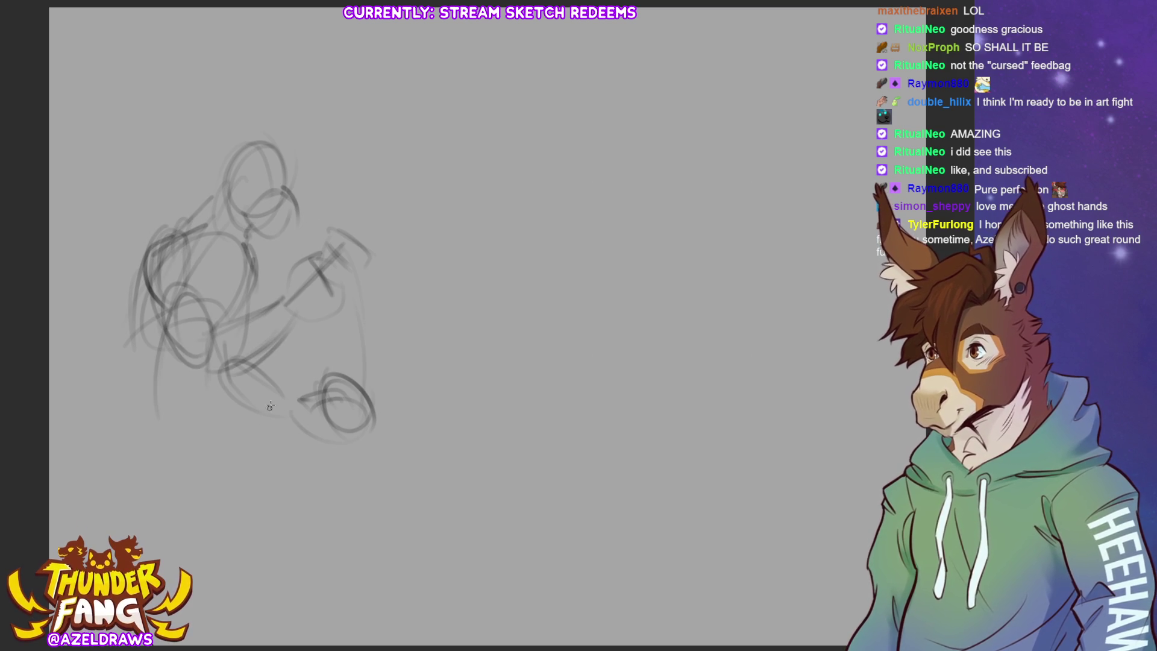
{"action": "mouse_move", "coordinate": [229, 370]}
{"action": "left_mouse_down"}
{"action": "mouse_move", "coordinate": [281, 339]}
{"action": "mouse_move", "coordinate": [284, 297]}
{"action": "mouse_move", "coordinate": [367, 298]}
{"action": "mouse_move", "coordinate": [276, 273]}
{"action": "mouse_move", "coordinate": [380, 296]}
{"action": "mouse_move", "coordinate": [283, 266]}
{"action": "left_mouse_up"}
Undo the accidental black fill and reposition the arm area with a lasso transform.
{"action": "key", "text": "ctrl+z"}
{"action": "left_click", "coordinate": [384, 356]}
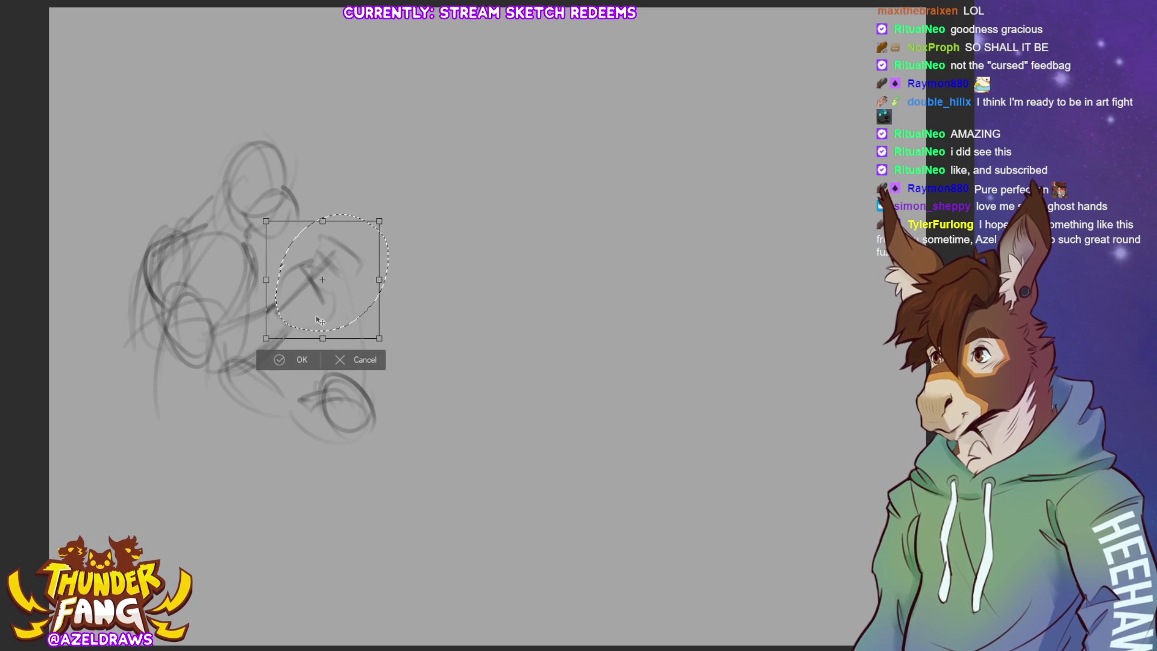
{"action": "left_click", "coordinate": [274, 360]}
{"action": "left_click", "coordinate": [199, 357]}
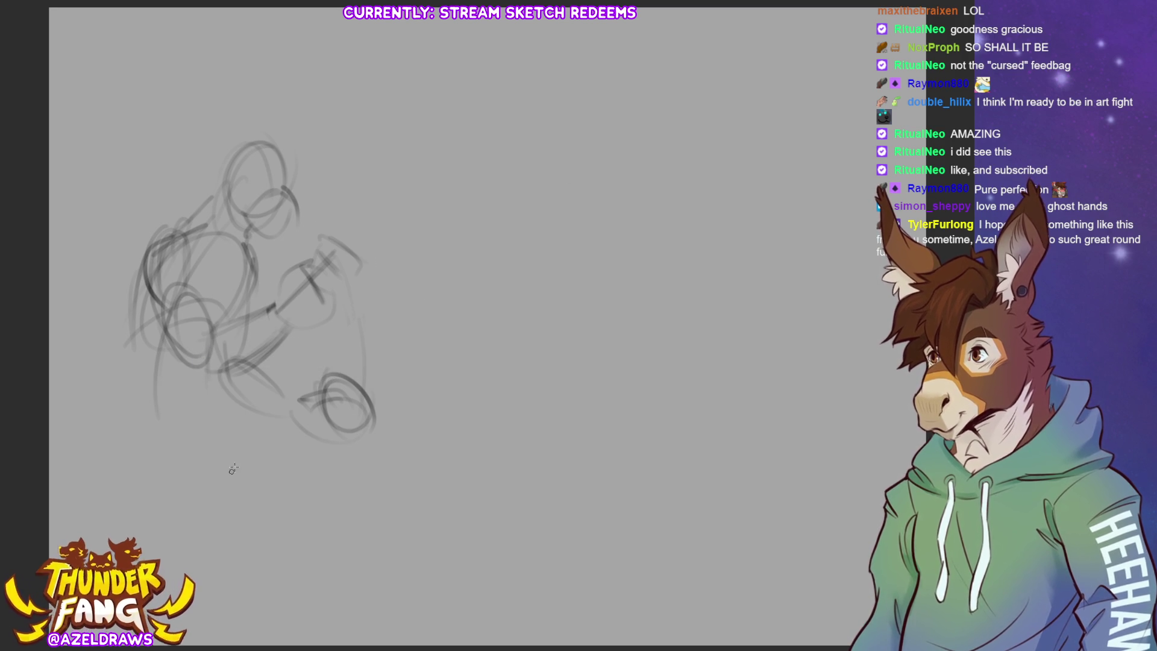
Sketch the lower body and hip curves with a long line down the left side.
{"action": "mouse_move", "coordinate": [129, 338]}
{"action": "left_mouse_down"}
{"action": "mouse_move", "coordinate": [136, 389]}
{"action": "mouse_move", "coordinate": [155, 414]}
{"action": "mouse_move", "coordinate": [217, 384]}
{"action": "left_mouse_up"}
{"action": "mouse_move", "coordinate": [142, 402]}
{"action": "left_mouse_down"}
{"action": "mouse_move", "coordinate": [213, 432]}
{"action": "mouse_move", "coordinate": [193, 380]}
{"action": "mouse_move", "coordinate": [229, 383]}
{"action": "left_mouse_up"}
{"action": "left_click_drag", "start_coordinate": [227, 389], "coordinate": [214, 429]}
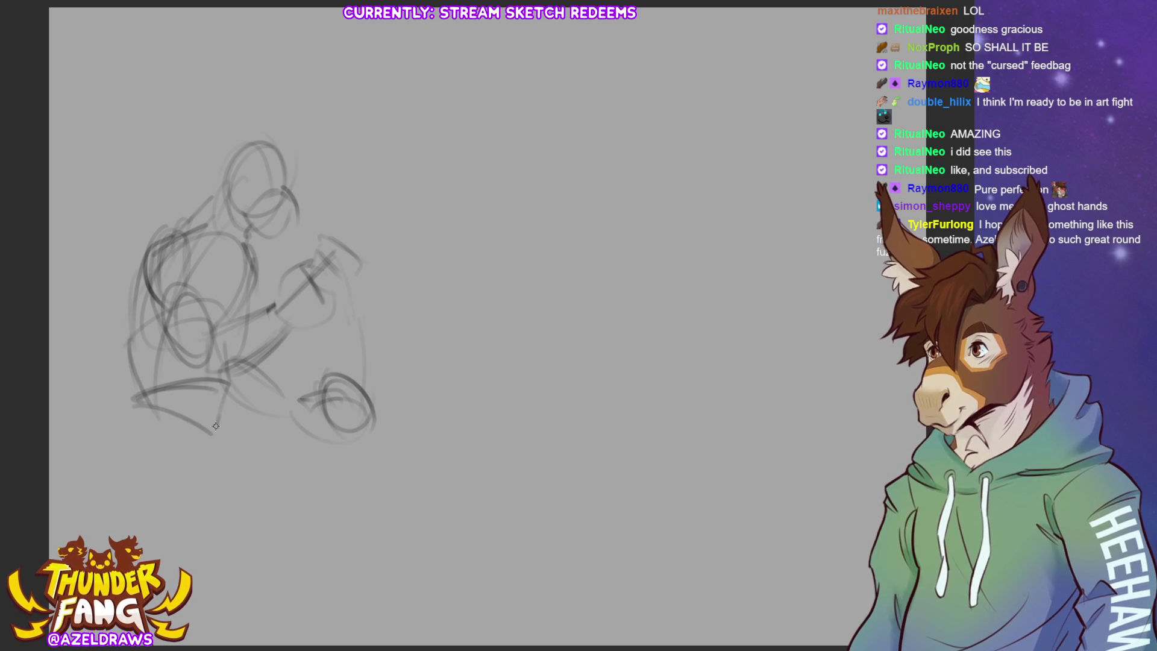
{"action": "mouse_move", "coordinate": [158, 402]}
{"action": "left_mouse_down"}
{"action": "mouse_move", "coordinate": [205, 421]}
{"action": "mouse_move", "coordinate": [113, 486]}
{"action": "mouse_move", "coordinate": [211, 399]}
{"action": "left_mouse_up"}
{"action": "left_click_drag", "start_coordinate": [105, 422], "coordinate": [155, 467]}
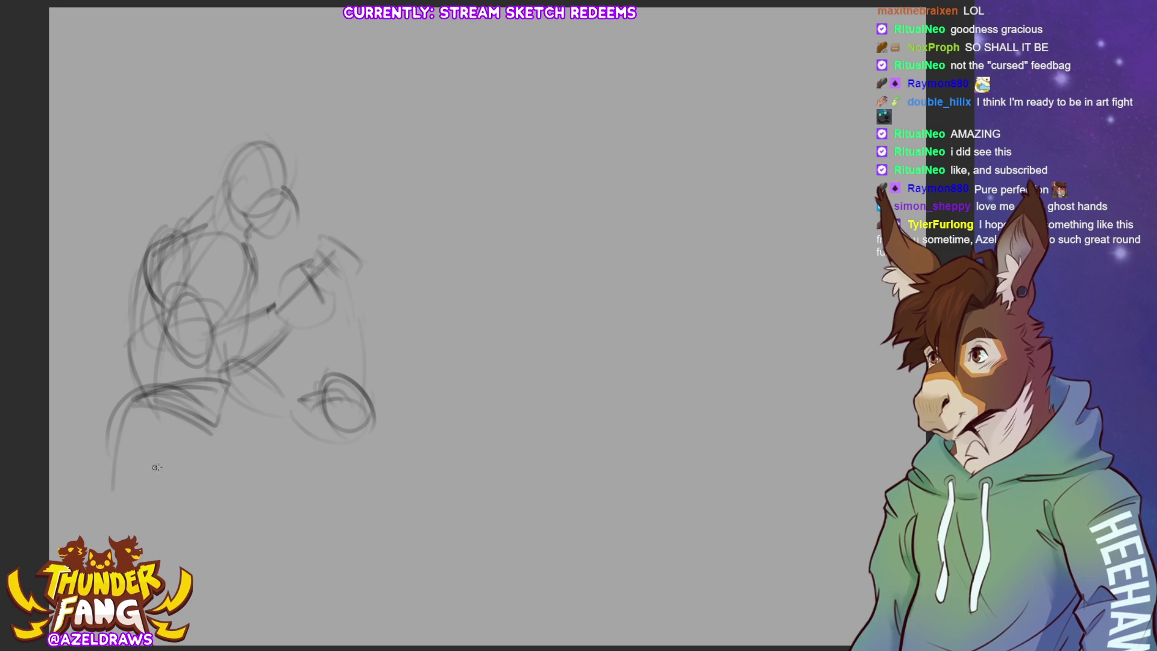
{"action": "left_click_drag", "start_coordinate": [208, 430], "coordinate": [129, 443]}
{"action": "mouse_move", "coordinate": [212, 401]}
{"action": "left_mouse_down"}
{"action": "mouse_move", "coordinate": [262, 389]}
{"action": "mouse_move", "coordinate": [322, 419]}
{"action": "left_mouse_up"}
{"action": "mouse_move", "coordinate": [215, 425]}
{"action": "left_mouse_down"}
{"action": "mouse_move", "coordinate": [283, 461]}
{"action": "mouse_move", "coordinate": [311, 449]}
{"action": "left_mouse_up"}
{"action": "left_click_drag", "start_coordinate": [216, 397], "coordinate": [329, 422]}
{"action": "left_click_drag", "start_coordinate": [220, 448], "coordinate": [295, 449]}
{"action": "mouse_move", "coordinate": [129, 419]}
{"action": "left_mouse_down"}
{"action": "mouse_move", "coordinate": [120, 450]}
{"action": "mouse_move", "coordinate": [144, 480]}
{"action": "mouse_move", "coordinate": [201, 449]}
{"action": "mouse_move", "coordinate": [188, 525]}
{"action": "left_mouse_up"}
Draw the bent legs, feet, thigh and knee loop, and lower leg lines.
{"action": "left_click_drag", "start_coordinate": [138, 480], "coordinate": [211, 554]}
{"action": "left_click_drag", "start_coordinate": [191, 469], "coordinate": [208, 513]}
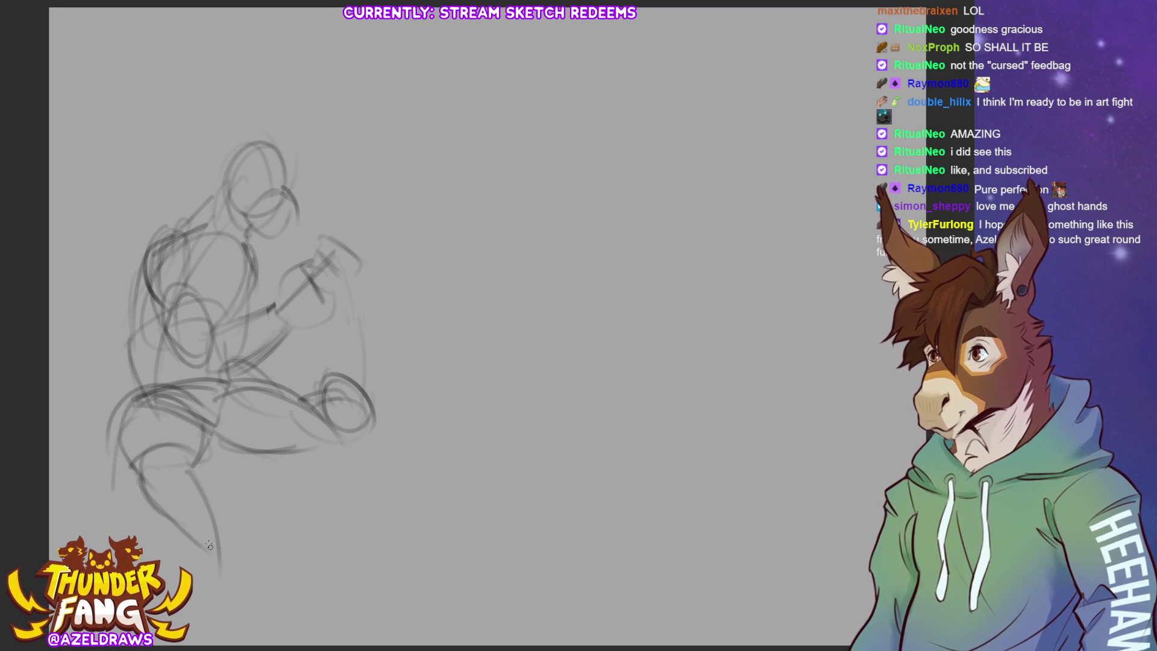
{"action": "mouse_move", "coordinate": [128, 463]}
{"action": "left_mouse_down"}
{"action": "mouse_move", "coordinate": [138, 491]}
{"action": "mouse_move", "coordinate": [180, 453]}
{"action": "left_mouse_up"}
{"action": "left_click_drag", "start_coordinate": [196, 466], "coordinate": [223, 521]}
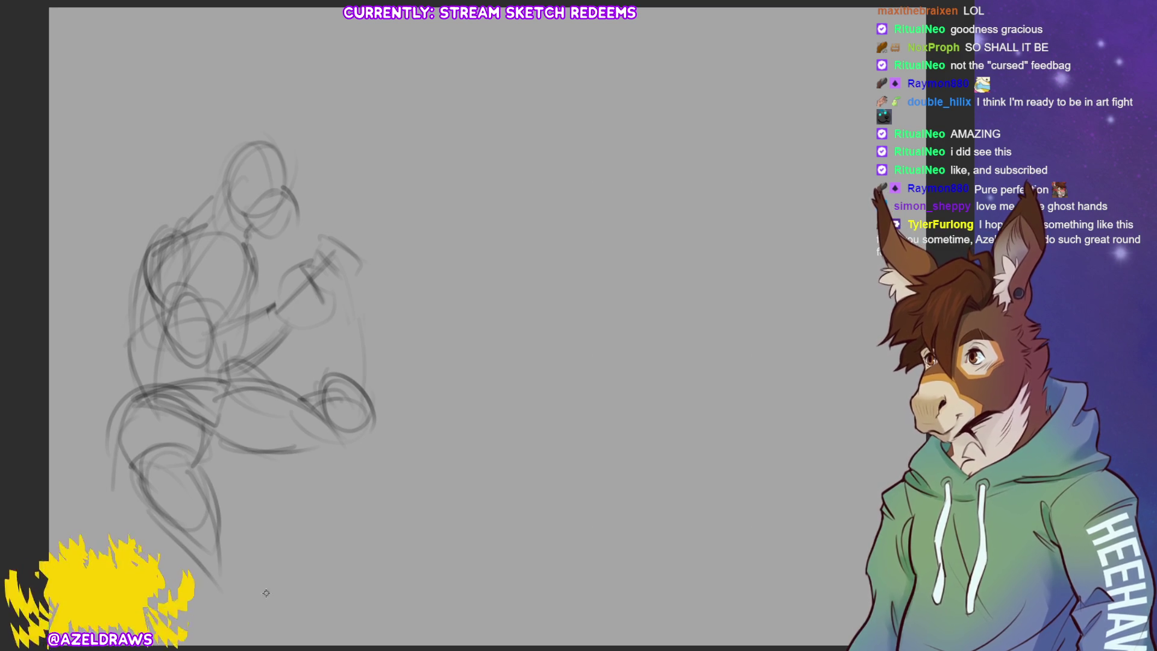
{"action": "left_click_drag", "start_coordinate": [279, 445], "coordinate": [269, 478]}
{"action": "mouse_move", "coordinate": [205, 448]}
{"action": "left_mouse_down"}
{"action": "mouse_move", "coordinate": [287, 461]}
{"action": "mouse_move", "coordinate": [314, 493]}
{"action": "left_mouse_up"}
{"action": "left_click_drag", "start_coordinate": [341, 455], "coordinate": [286, 546]}
{"action": "left_click_drag", "start_coordinate": [278, 475], "coordinate": [260, 528]}
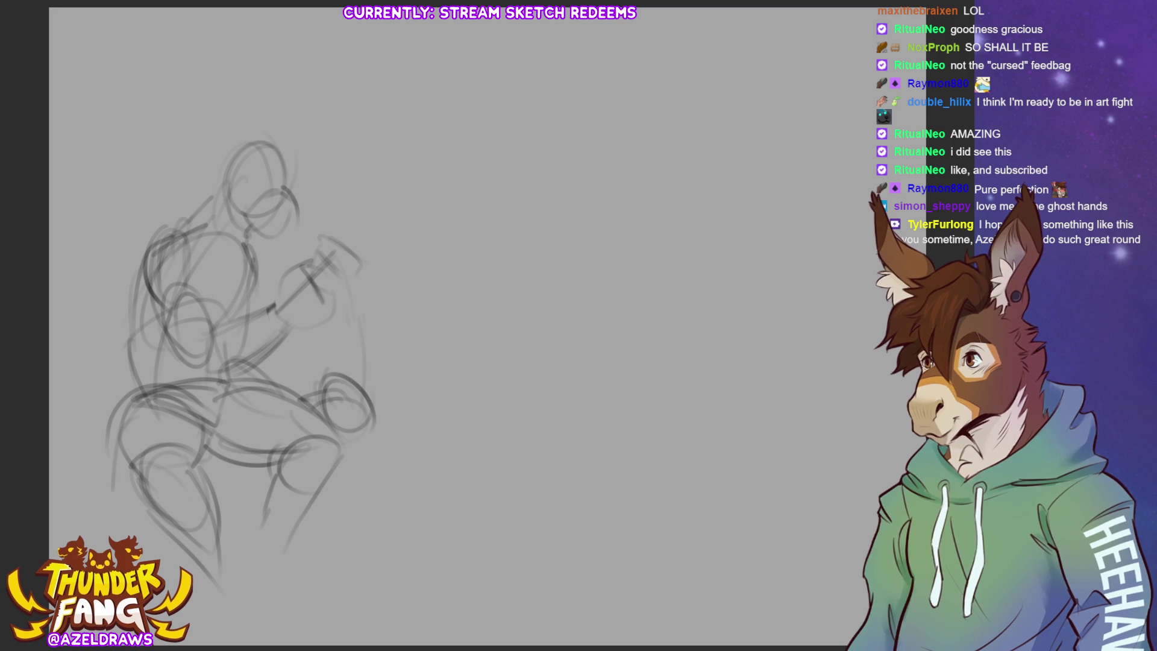
Darken the torso, the figure's left contour and the hip-to-thigh line.
{"action": "mouse_move", "coordinate": [231, 321]}
{"action": "left_mouse_down"}
{"action": "mouse_move", "coordinate": [255, 380]}
{"action": "mouse_move", "coordinate": [236, 416]}
{"action": "mouse_move", "coordinate": [231, 331]}
{"action": "left_mouse_up"}
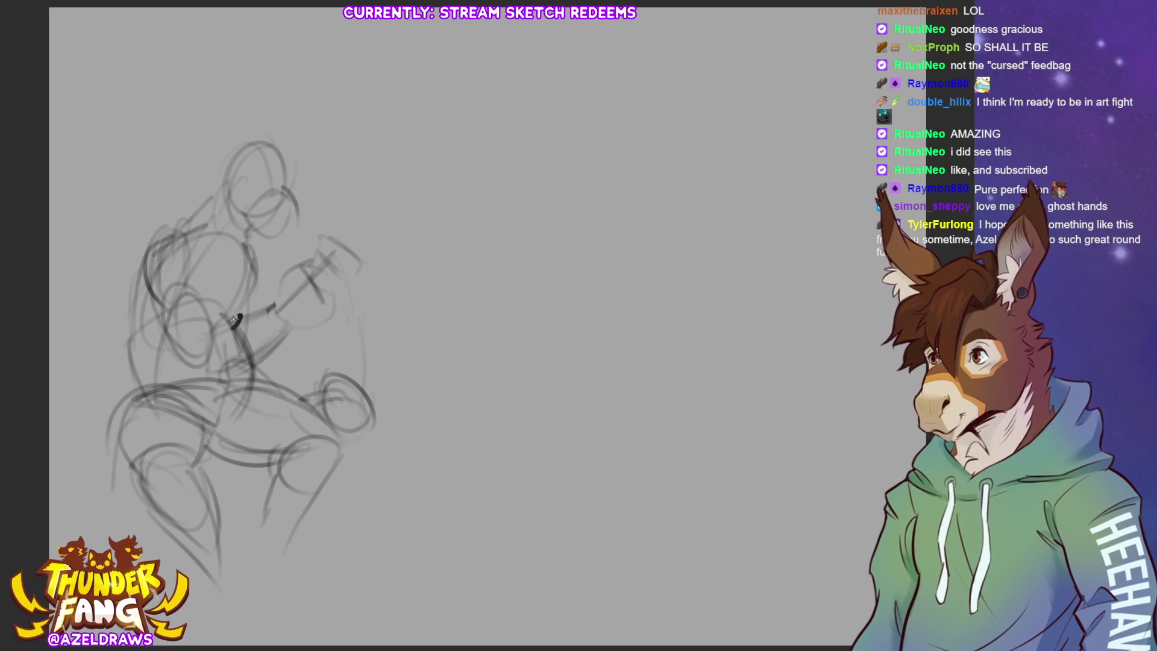
{"action": "left_click_drag", "start_coordinate": [253, 288], "coordinate": [232, 326]}
{"action": "key", "text": "ctrl+z"}
{"action": "left_click_drag", "start_coordinate": [255, 287], "coordinate": [232, 328]}
{"action": "left_click_drag", "start_coordinate": [247, 245], "coordinate": [264, 307]}
{"action": "left_click_drag", "start_coordinate": [148, 256], "coordinate": [118, 415]}
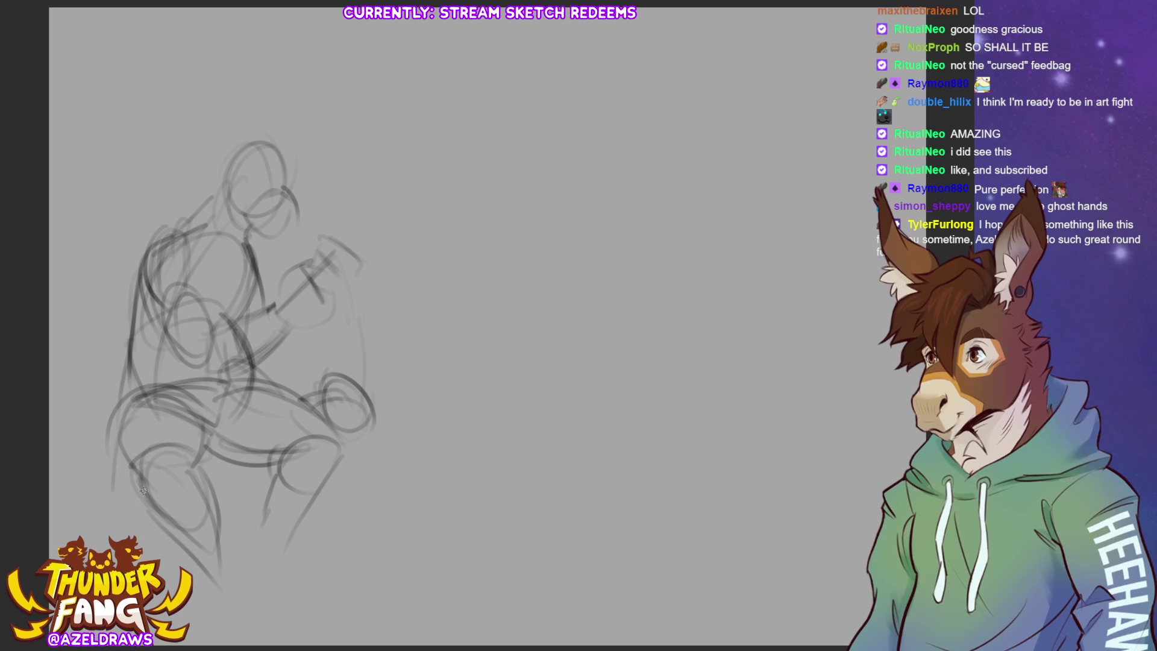
{"action": "left_click_drag", "start_coordinate": [131, 356], "coordinate": [108, 461]}
{"action": "mouse_move", "coordinate": [124, 393]}
{"action": "left_mouse_down"}
{"action": "mouse_move", "coordinate": [179, 381]}
{"action": "mouse_move", "coordinate": [205, 451]}
{"action": "mouse_move", "coordinate": [279, 457]}
{"action": "mouse_move", "coordinate": [270, 460]}
{"action": "left_mouse_up"}
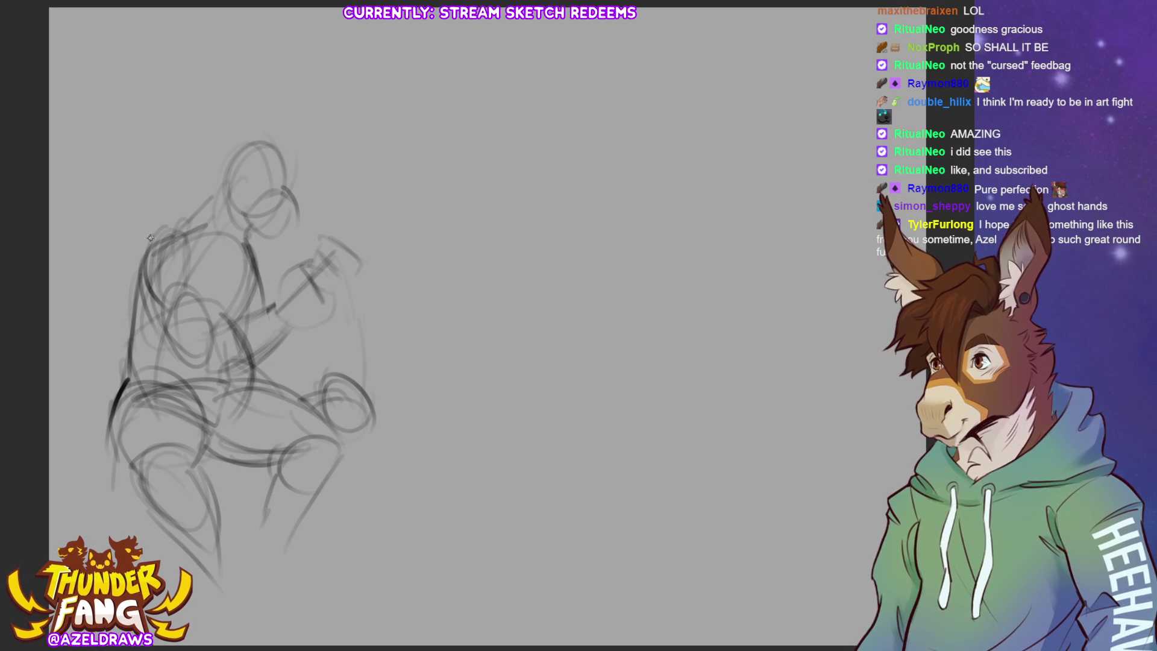
Darken the upper back, shoulder and neck lines, and more of the back and torso.
{"action": "mouse_move", "coordinate": [150, 238]}
{"action": "left_mouse_down"}
{"action": "mouse_move", "coordinate": [134, 274]}
{"action": "mouse_move", "coordinate": [163, 309]}
{"action": "left_mouse_up"}
{"action": "left_click_drag", "start_coordinate": [192, 256], "coordinate": [178, 294]}
{"action": "left_click_drag", "start_coordinate": [146, 252], "coordinate": [210, 190]}
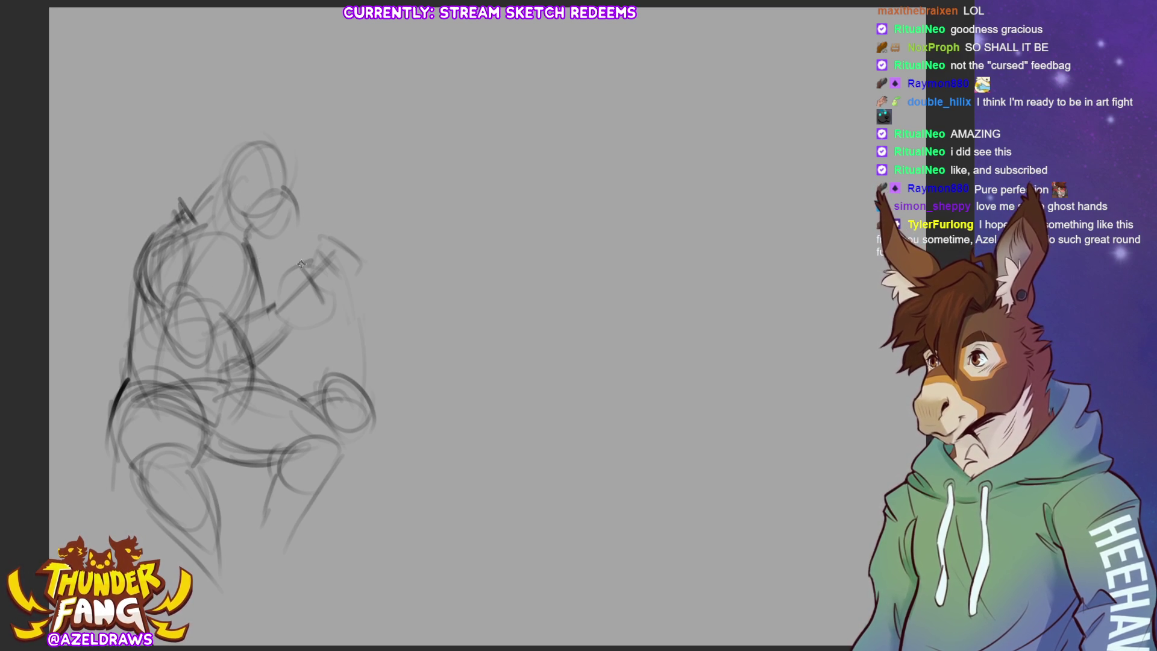
{"action": "mouse_move", "coordinate": [264, 211]}
{"action": "left_mouse_down"}
{"action": "mouse_move", "coordinate": [274, 219]}
{"action": "mouse_move", "coordinate": [302, 201]}
{"action": "mouse_move", "coordinate": [276, 240]}
{"action": "mouse_move", "coordinate": [294, 231]}
{"action": "left_mouse_up"}
{"action": "key", "text": "ctrl+z"}
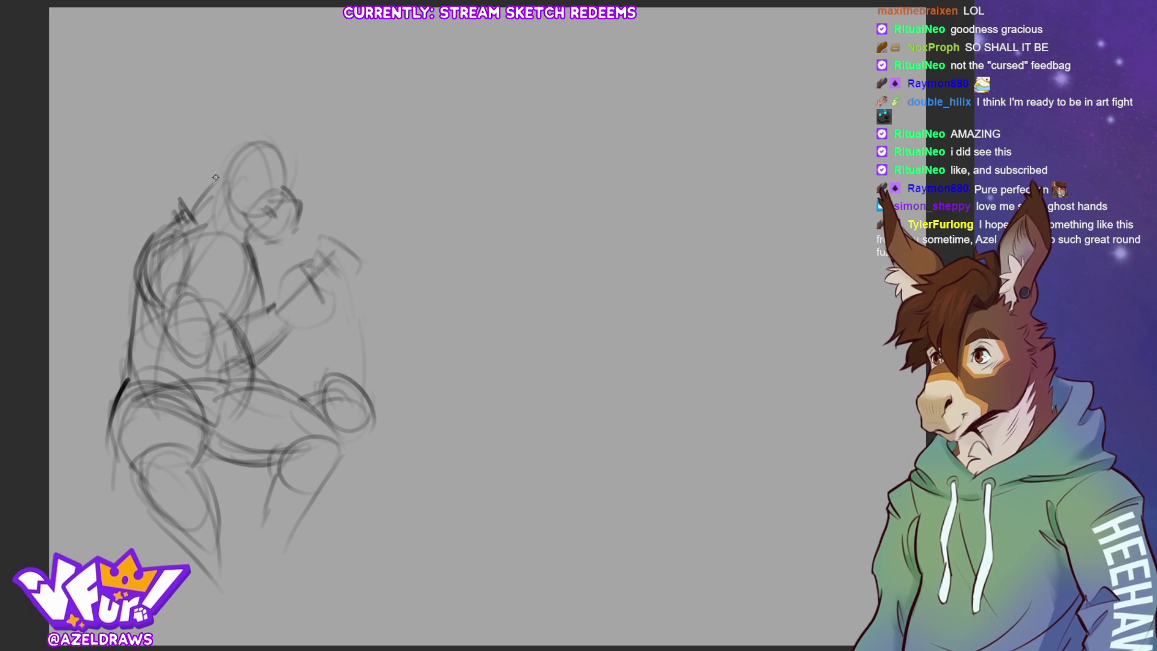
{"action": "left_click_drag", "start_coordinate": [180, 202], "coordinate": [211, 176]}
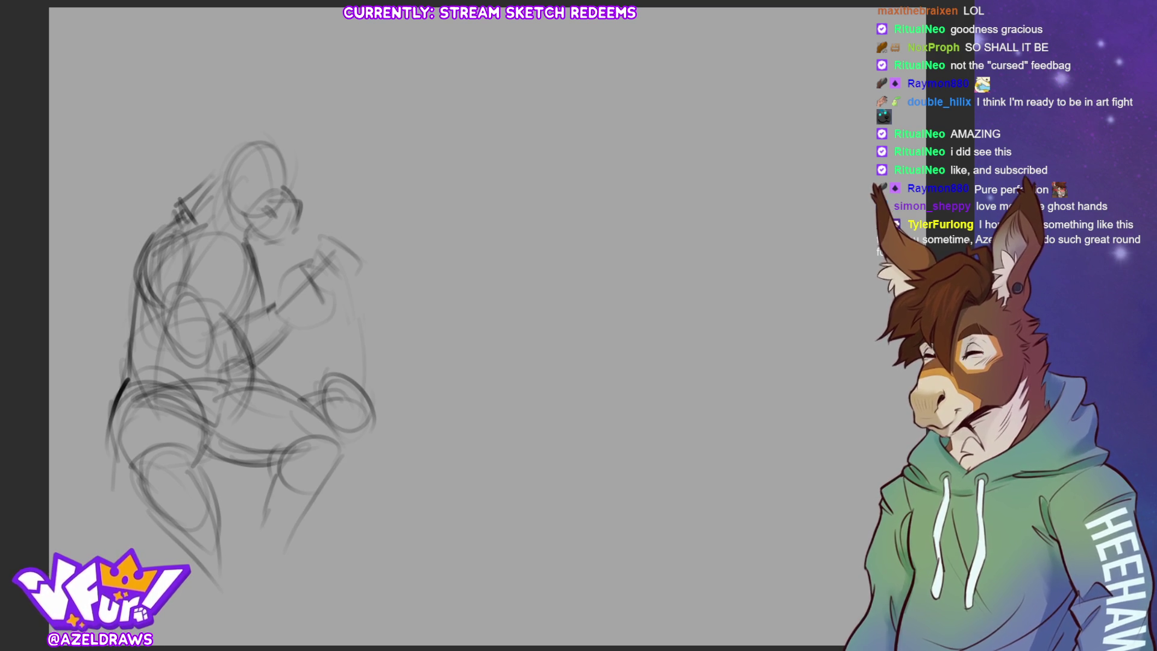
{"action": "left_click_drag", "start_coordinate": [180, 219], "coordinate": [218, 178]}
{"action": "mouse_move", "coordinate": [247, 234]}
{"action": "left_mouse_down"}
{"action": "mouse_move", "coordinate": [257, 272]}
{"action": "mouse_move", "coordinate": [192, 281]}
{"action": "mouse_move", "coordinate": [190, 297]}
{"action": "left_mouse_up"}
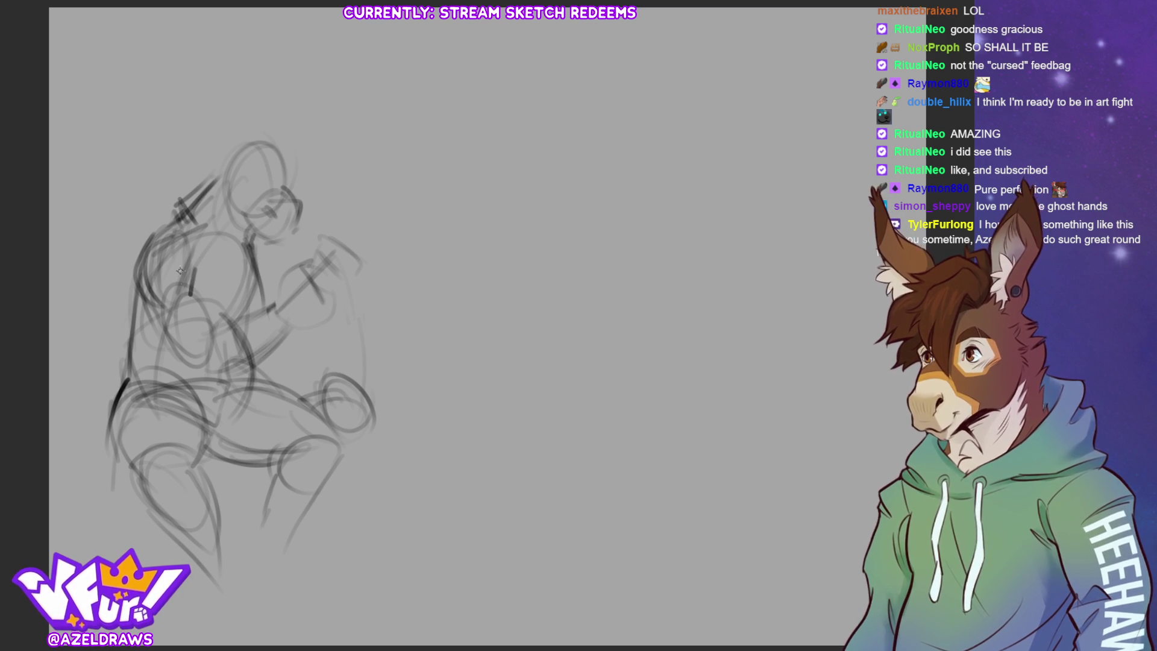
{"action": "mouse_move", "coordinate": [181, 219]}
{"action": "left_mouse_down"}
{"action": "mouse_move", "coordinate": [147, 241]}
{"action": "mouse_move", "coordinate": [158, 354]}
{"action": "left_mouse_up"}
{"action": "mouse_move", "coordinate": [196, 291]}
{"action": "left_mouse_down"}
{"action": "mouse_move", "coordinate": [191, 332]}
{"action": "mouse_move", "coordinate": [213, 349]}
{"action": "mouse_move", "coordinate": [196, 308]}
{"action": "mouse_move", "coordinate": [211, 332]}
{"action": "mouse_move", "coordinate": [231, 325]}
{"action": "left_mouse_up"}
Firm up the chest, hips, thighs, left leg, knee and inner thigh lines.
{"action": "mouse_move", "coordinate": [249, 247]}
{"action": "left_mouse_down"}
{"action": "mouse_move", "coordinate": [259, 304]}
{"action": "mouse_move", "coordinate": [246, 354]}
{"action": "left_mouse_up"}
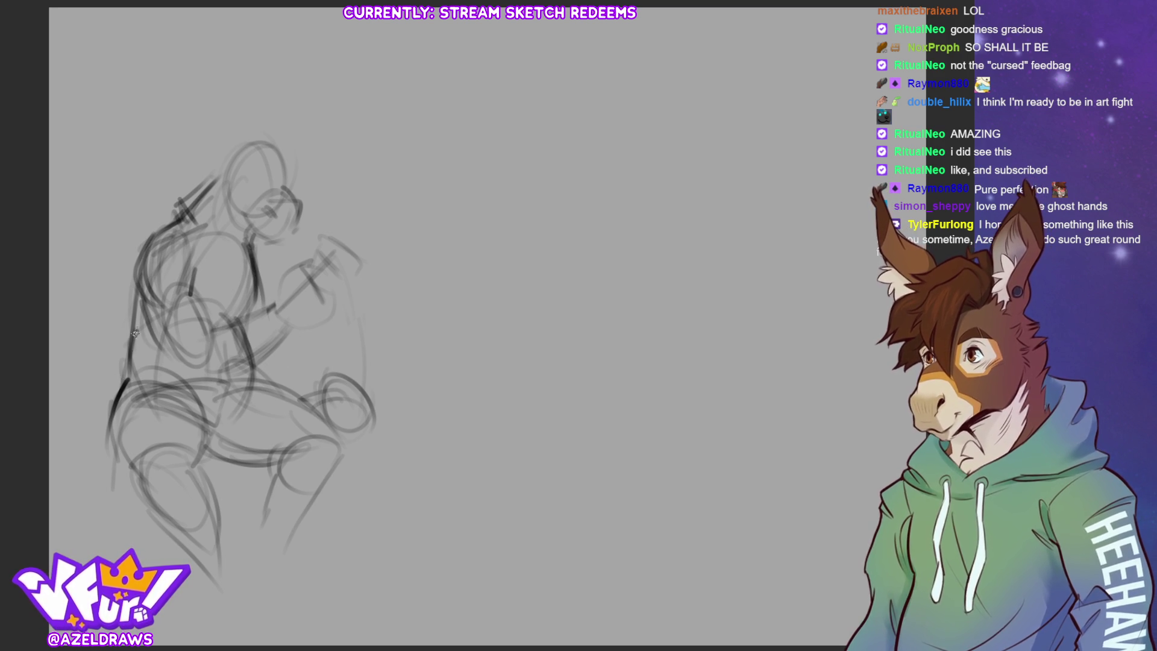
{"action": "left_click_drag", "start_coordinate": [139, 328], "coordinate": [111, 398]}
{"action": "left_click_drag", "start_coordinate": [156, 368], "coordinate": [115, 392]}
{"action": "left_click_drag", "start_coordinate": [184, 392], "coordinate": [217, 425]}
{"action": "left_click_drag", "start_coordinate": [121, 395], "coordinate": [106, 461]}
{"action": "left_click_drag", "start_coordinate": [117, 452], "coordinate": [166, 476]}
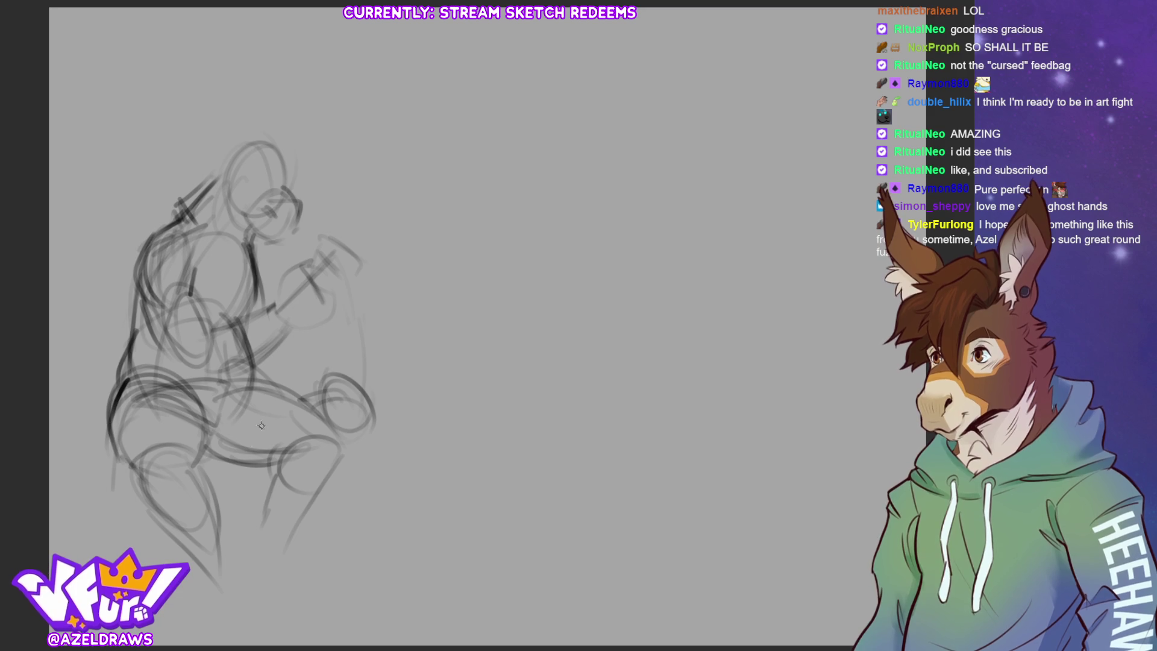
{"action": "left_click_drag", "start_coordinate": [295, 392], "coordinate": [258, 368]}
{"action": "left_click_drag", "start_coordinate": [280, 459], "coordinate": [204, 457]}
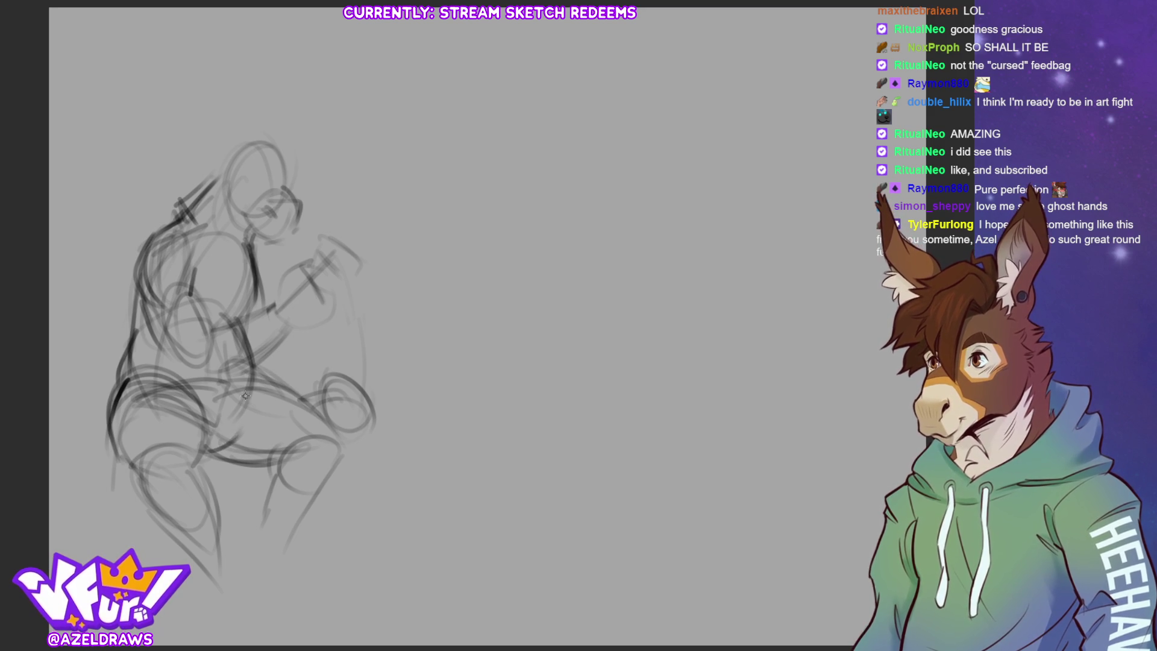
{"action": "mouse_move", "coordinate": [246, 395]}
{"action": "left_mouse_down"}
{"action": "mouse_move", "coordinate": [223, 443]}
{"action": "mouse_move", "coordinate": [224, 416]}
{"action": "mouse_move", "coordinate": [271, 359]}
{"action": "left_mouse_up"}
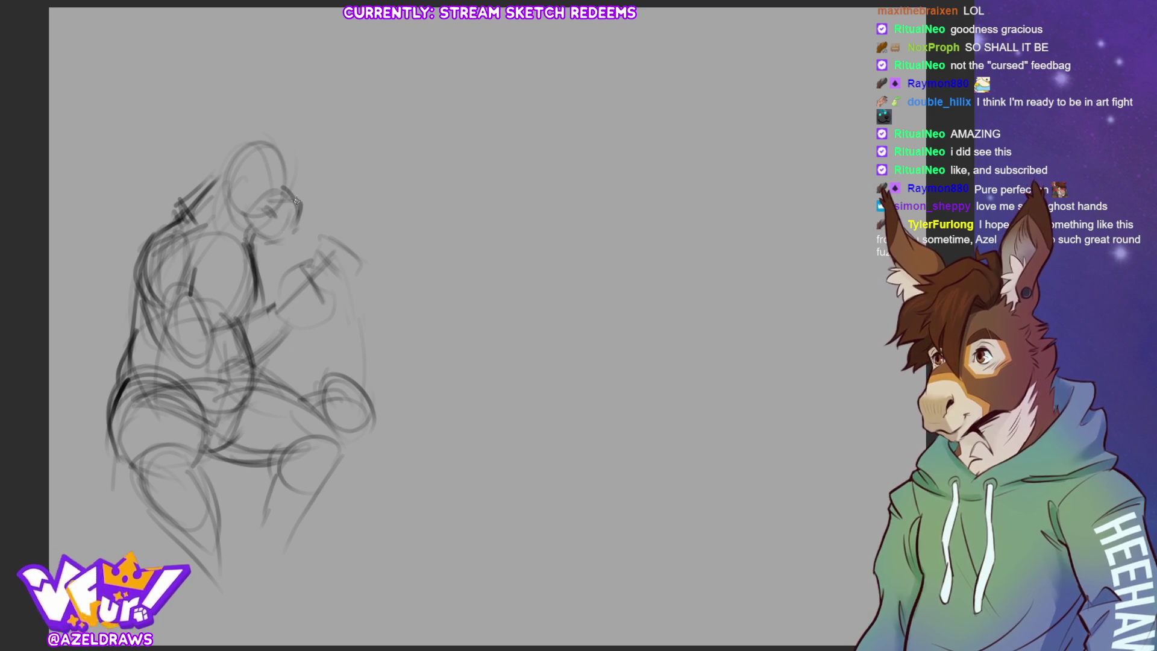
Draw the mouth line and define the arm and hand contours.
{"action": "left_click_drag", "start_coordinate": [275, 234], "coordinate": [318, 221]}
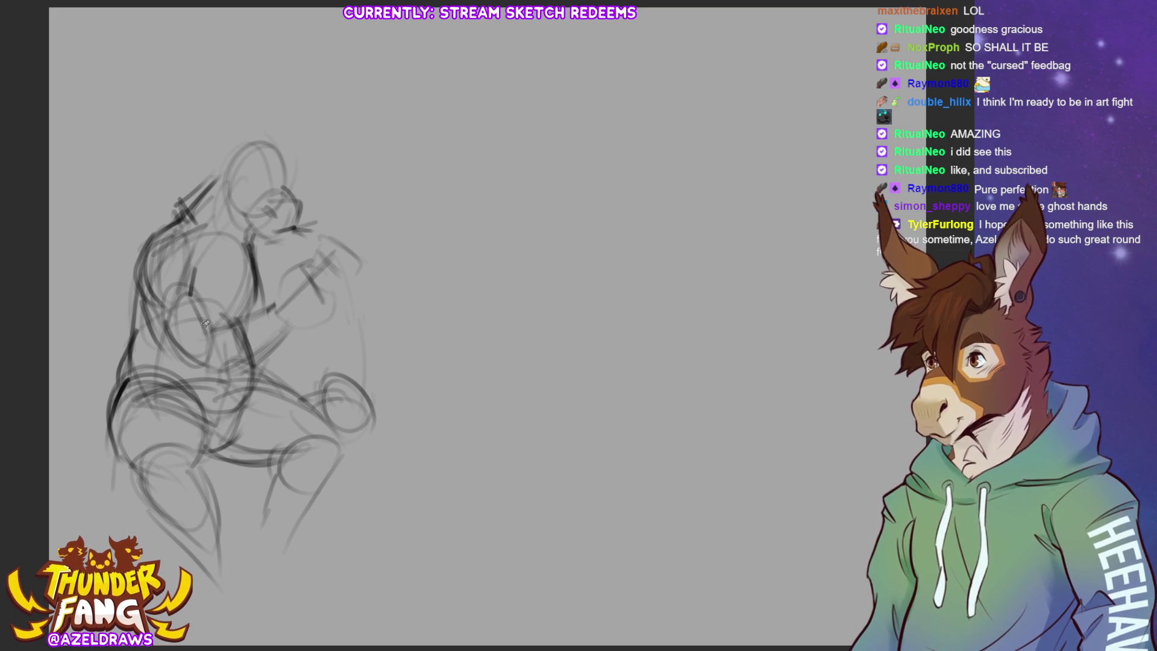
{"action": "mouse_move", "coordinate": [212, 328]}
{"action": "left_mouse_down"}
{"action": "mouse_move", "coordinate": [250, 379]}
{"action": "mouse_move", "coordinate": [311, 314]}
{"action": "left_mouse_up"}
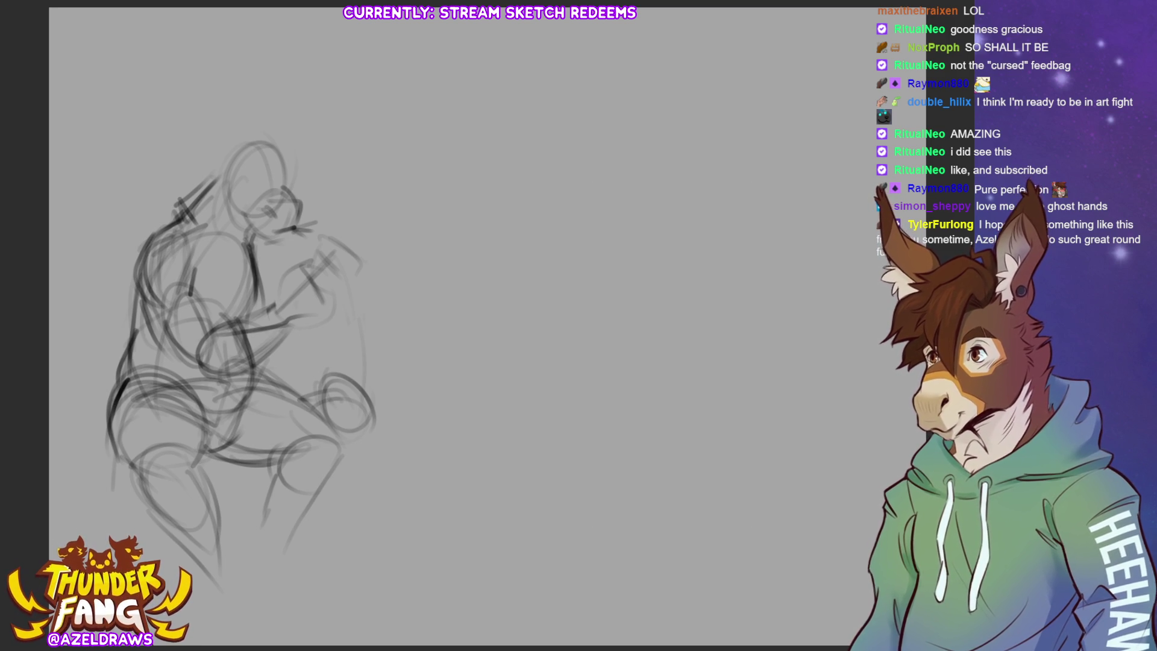
{"action": "mouse_move", "coordinate": [288, 309]}
{"action": "left_mouse_down"}
{"action": "mouse_move", "coordinate": [323, 301]}
{"action": "mouse_move", "coordinate": [326, 319]}
{"action": "left_mouse_up"}
{"action": "mouse_move", "coordinate": [269, 343]}
{"action": "left_mouse_down"}
{"action": "mouse_move", "coordinate": [325, 318]}
{"action": "mouse_move", "coordinate": [278, 343]}
{"action": "mouse_move", "coordinate": [279, 324]}
{"action": "left_mouse_up"}
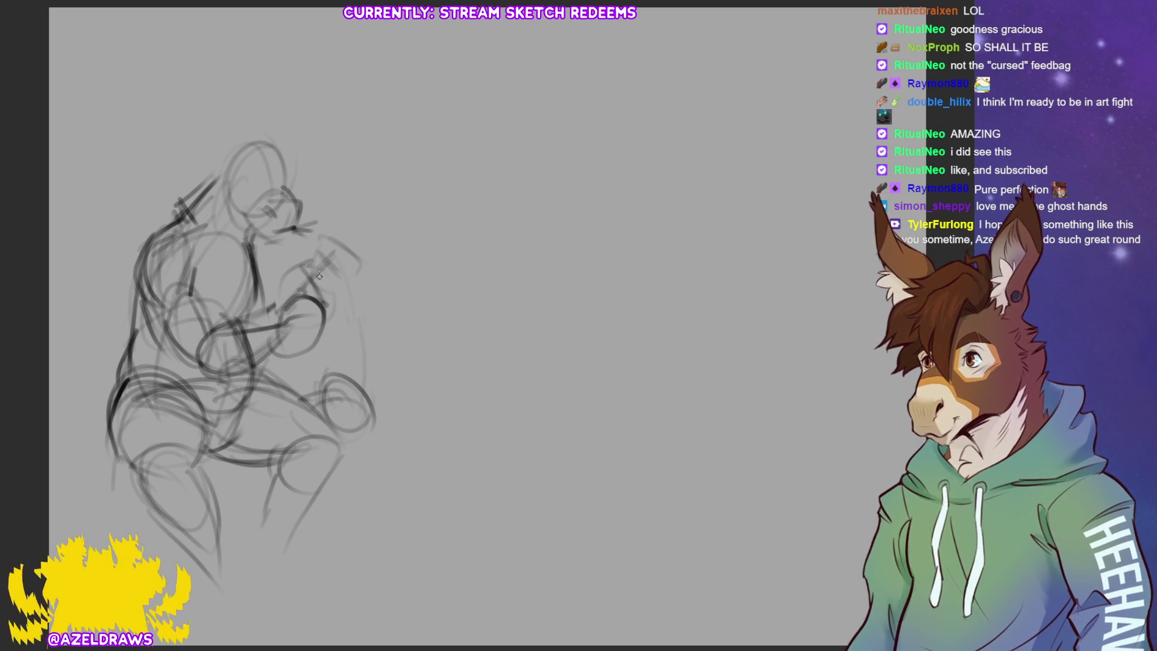
{"action": "mouse_move", "coordinate": [320, 275]}
{"action": "left_mouse_down"}
{"action": "mouse_move", "coordinate": [290, 279]}
{"action": "mouse_move", "coordinate": [335, 281]}
{"action": "mouse_move", "coordinate": [281, 278]}
{"action": "mouse_move", "coordinate": [301, 294]}
{"action": "mouse_move", "coordinate": [332, 283]}
{"action": "mouse_move", "coordinate": [285, 286]}
{"action": "mouse_move", "coordinate": [298, 272]}
{"action": "mouse_move", "coordinate": [338, 278]}
{"action": "mouse_move", "coordinate": [323, 296]}
{"action": "mouse_move", "coordinate": [335, 269]}
{"action": "mouse_move", "coordinate": [329, 289]}
{"action": "mouse_move", "coordinate": [306, 291]}
{"action": "mouse_move", "coordinate": [287, 377]}
{"action": "mouse_move", "coordinate": [293, 356]}
{"action": "mouse_move", "coordinate": [240, 364]}
{"action": "mouse_move", "coordinate": [208, 401]}
{"action": "left_mouse_up"}
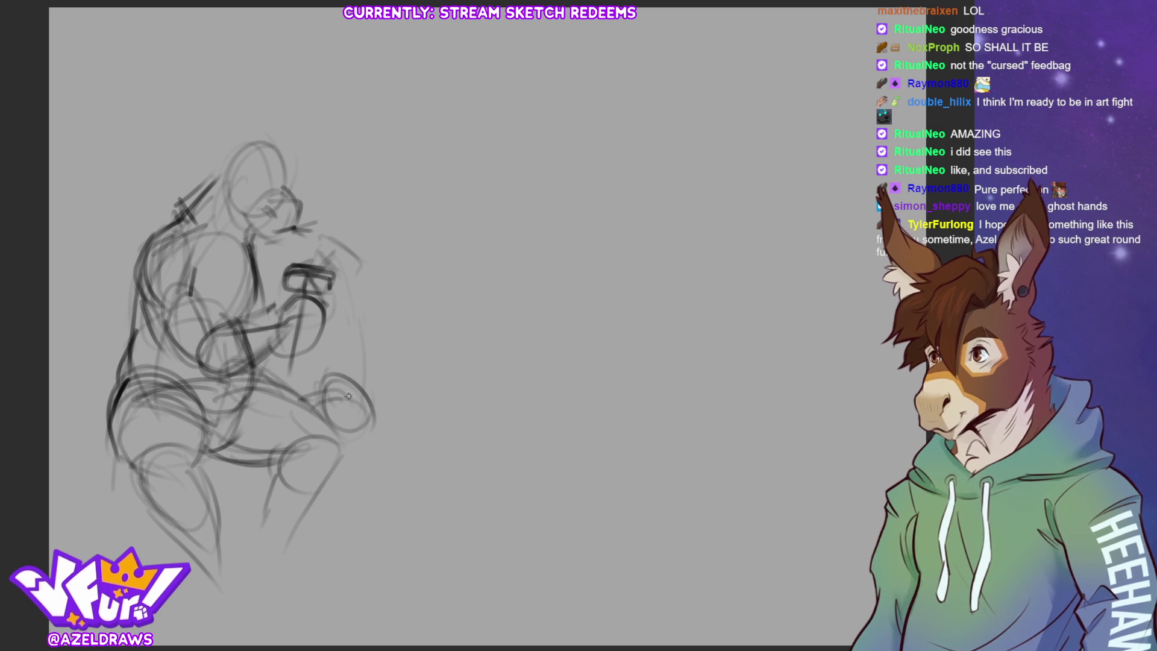
Redraw the right knee circle in darker strokes.
{"action": "mouse_move", "coordinate": [348, 396]}
{"action": "left_mouse_down"}
{"action": "mouse_move", "coordinate": [292, 403]}
{"action": "mouse_move", "coordinate": [377, 414]}
{"action": "left_mouse_up"}
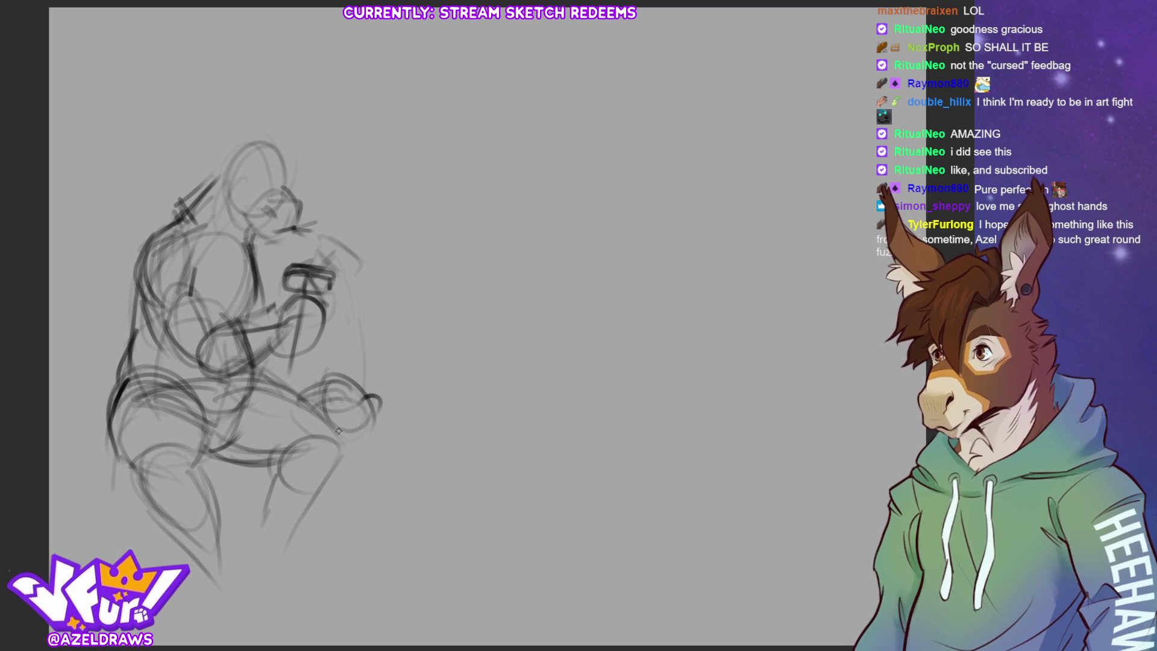
{"action": "left_click_drag", "start_coordinate": [320, 437], "coordinate": [375, 414]}
{"action": "mouse_move", "coordinate": [313, 385]}
{"action": "left_mouse_down"}
{"action": "mouse_move", "coordinate": [369, 399]}
{"action": "mouse_move", "coordinate": [321, 378]}
{"action": "left_mouse_up"}
{"action": "left_click_drag", "start_coordinate": [341, 411], "coordinate": [356, 435]}
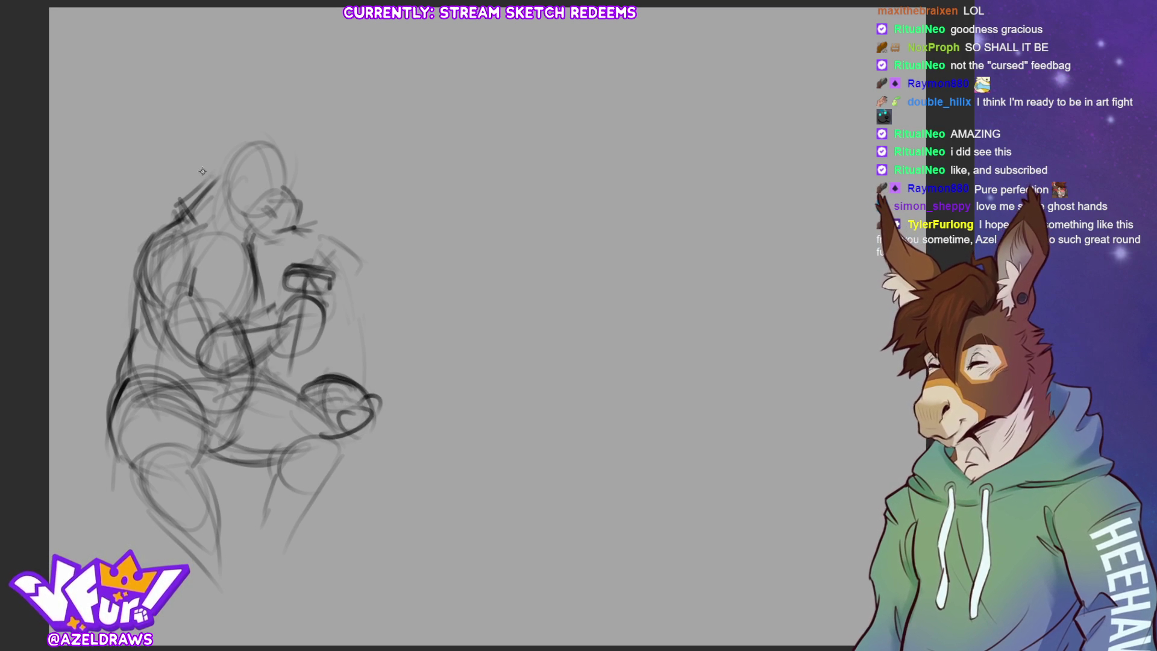
Add ears on top of the head and darken the back of the head and neck.
{"action": "mouse_move", "coordinate": [203, 171]}
{"action": "left_mouse_down"}
{"action": "mouse_move", "coordinate": [213, 187]}
{"action": "mouse_move", "coordinate": [310, 166]}
{"action": "left_mouse_up"}
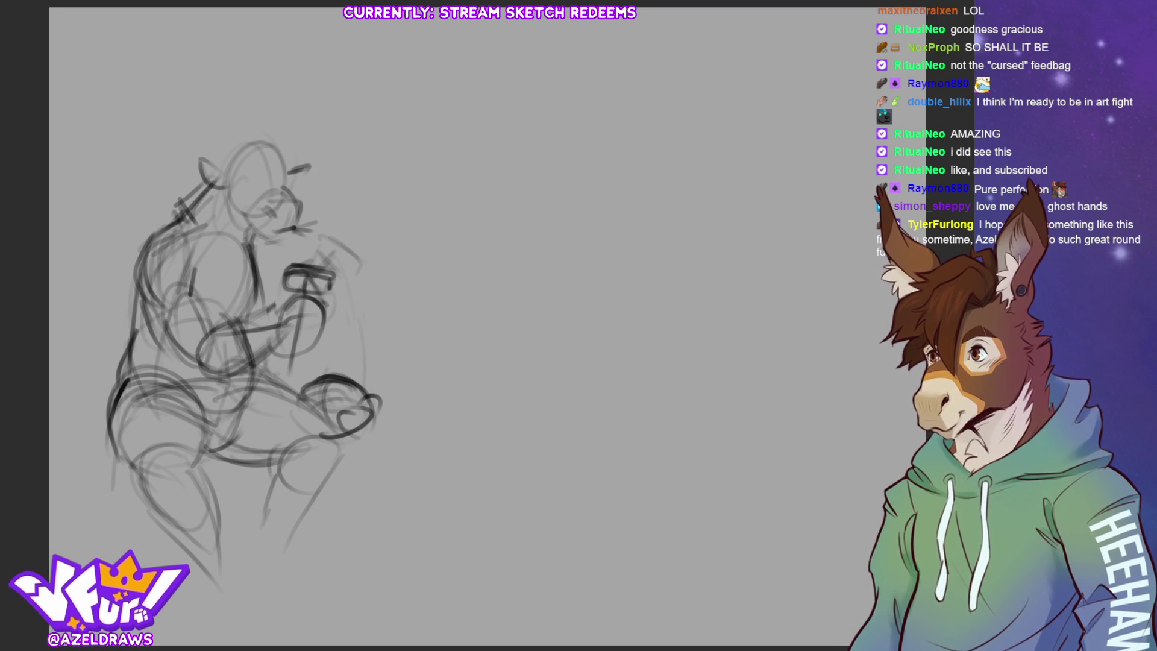
{"action": "mouse_move", "coordinate": [225, 174]}
{"action": "left_mouse_down"}
{"action": "mouse_move", "coordinate": [212, 208]}
{"action": "mouse_move", "coordinate": [250, 223]}
{"action": "left_mouse_up"}
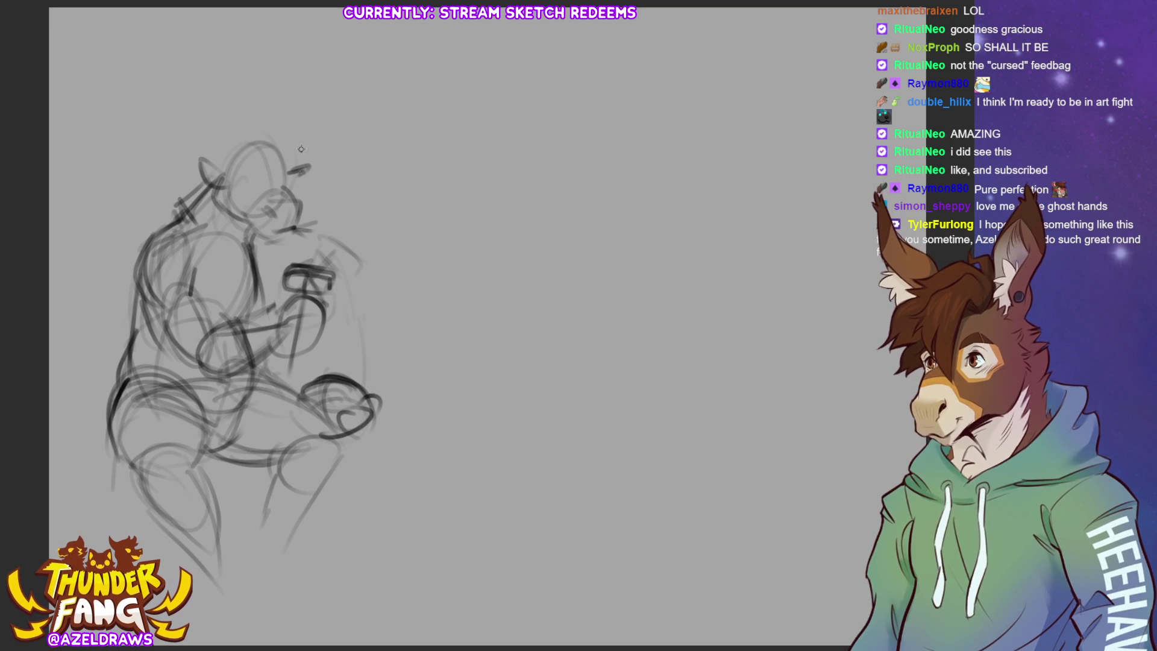
{"action": "mouse_move", "coordinate": [211, 118]}
{"action": "left_mouse_down"}
{"action": "mouse_move", "coordinate": [207, 139]}
{"action": "mouse_move", "coordinate": [220, 151]}
{"action": "left_mouse_up"}
{"action": "left_click_drag", "start_coordinate": [213, 111], "coordinate": [228, 137]}
{"action": "mouse_move", "coordinate": [233, 141]}
{"action": "left_mouse_down"}
{"action": "mouse_move", "coordinate": [284, 150]}
{"action": "mouse_move", "coordinate": [309, 131]}
{"action": "mouse_move", "coordinate": [236, 135]}
{"action": "mouse_move", "coordinate": [265, 147]}
{"action": "mouse_move", "coordinate": [284, 127]}
{"action": "mouse_move", "coordinate": [288, 148]}
{"action": "mouse_move", "coordinate": [259, 172]}
{"action": "mouse_move", "coordinate": [272, 167]}
{"action": "left_mouse_up"}
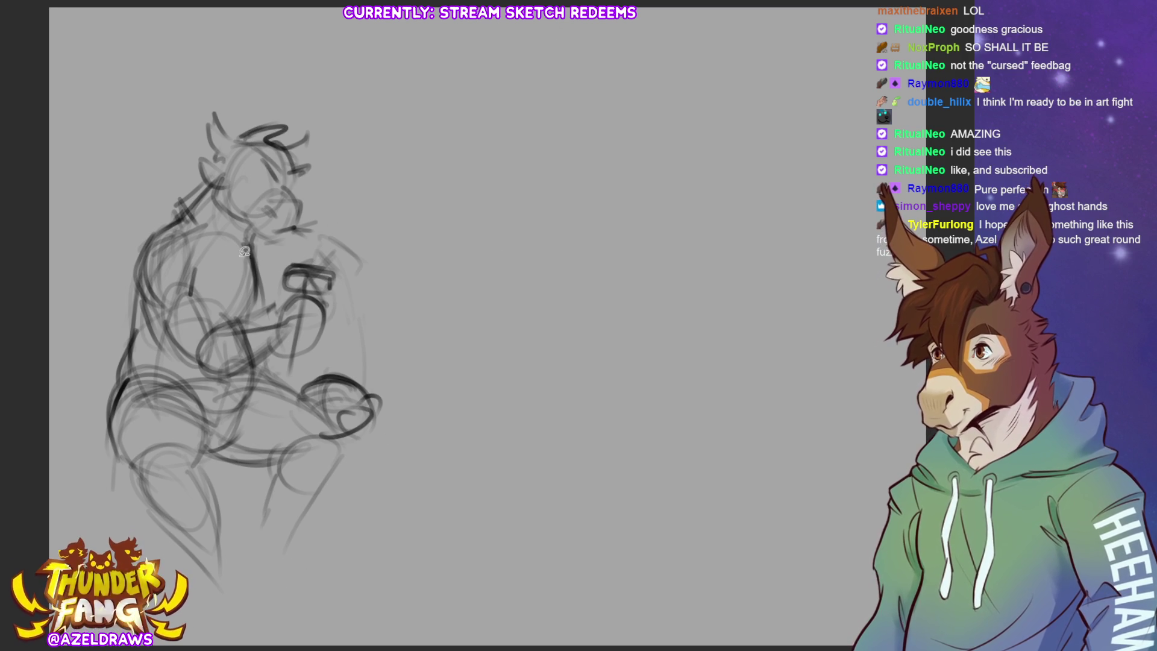
Lasso the head, squeeze it narrower and tilt it clockwise, then deselect.
{"action": "mouse_move", "coordinate": [238, 111]}
{"action": "left_mouse_down"}
{"action": "mouse_move", "coordinate": [199, 172]}
{"action": "mouse_move", "coordinate": [271, 249]}
{"action": "mouse_move", "coordinate": [278, 93]}
{"action": "mouse_move", "coordinate": [240, 110]}
{"action": "left_mouse_up"}
{"action": "left_click", "coordinate": [345, 273]}
{"action": "left_click_drag", "start_coordinate": [340, 173], "coordinate": [328, 173]}
{"action": "left_click_drag", "start_coordinate": [265, 193], "coordinate": [273, 189]}
{"action": "left_click_drag", "start_coordinate": [362, 187], "coordinate": [364, 169]}
{"action": "left_click", "coordinate": [219, 268]}
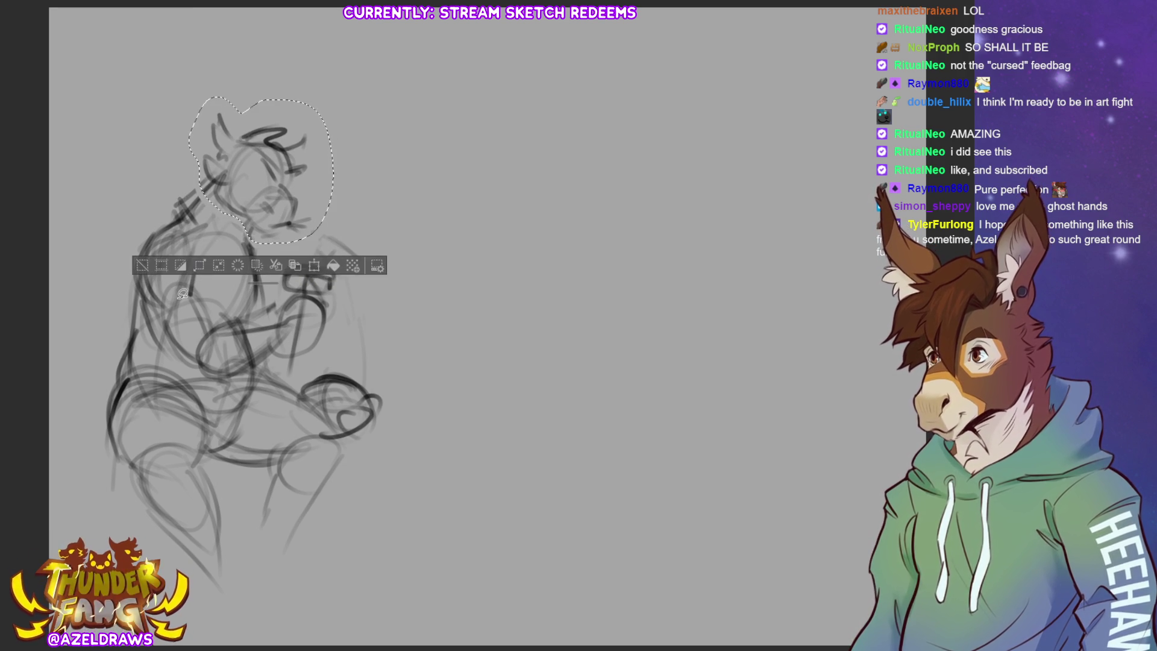
{"action": "left_click", "coordinate": [182, 265]}
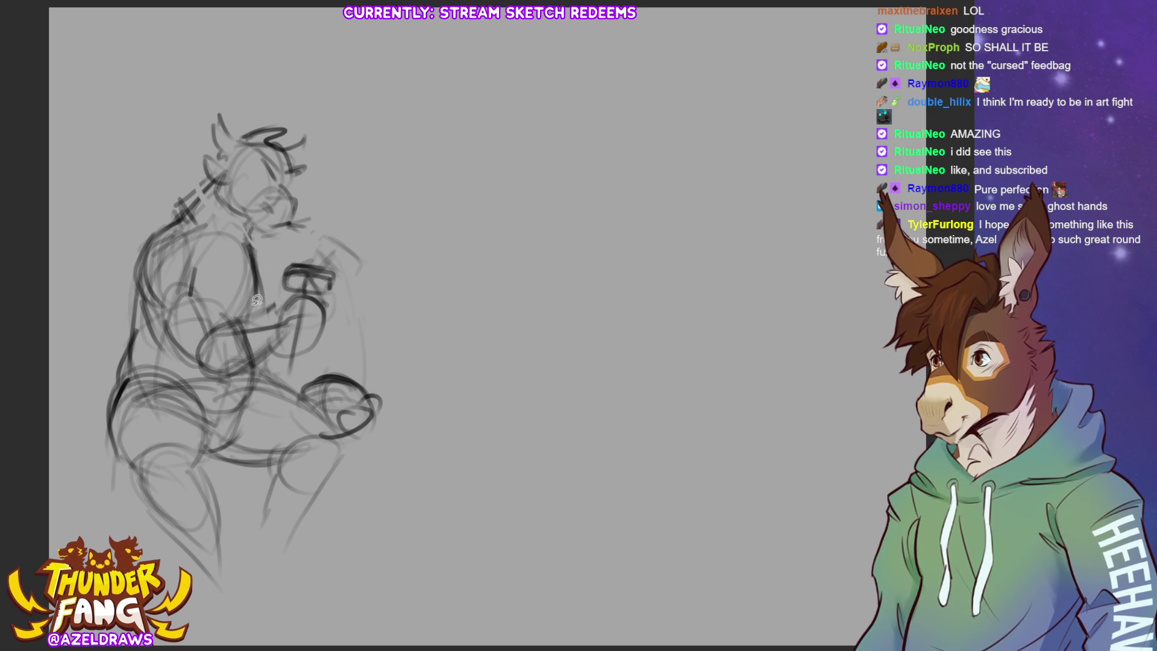
Reselect just the head and rotate it a few more degrees, discarding an abandoned shift.
{"action": "mouse_move", "coordinate": [253, 304]}
{"action": "left_mouse_down"}
{"action": "mouse_move", "coordinate": [223, 254]}
{"action": "mouse_move", "coordinate": [161, 234]}
{"action": "mouse_move", "coordinate": [281, 78]}
{"action": "mouse_move", "coordinate": [323, 208]}
{"action": "mouse_move", "coordinate": [312, 237]}
{"action": "left_mouse_up"}
{"action": "left_click", "coordinate": [288, 329]}
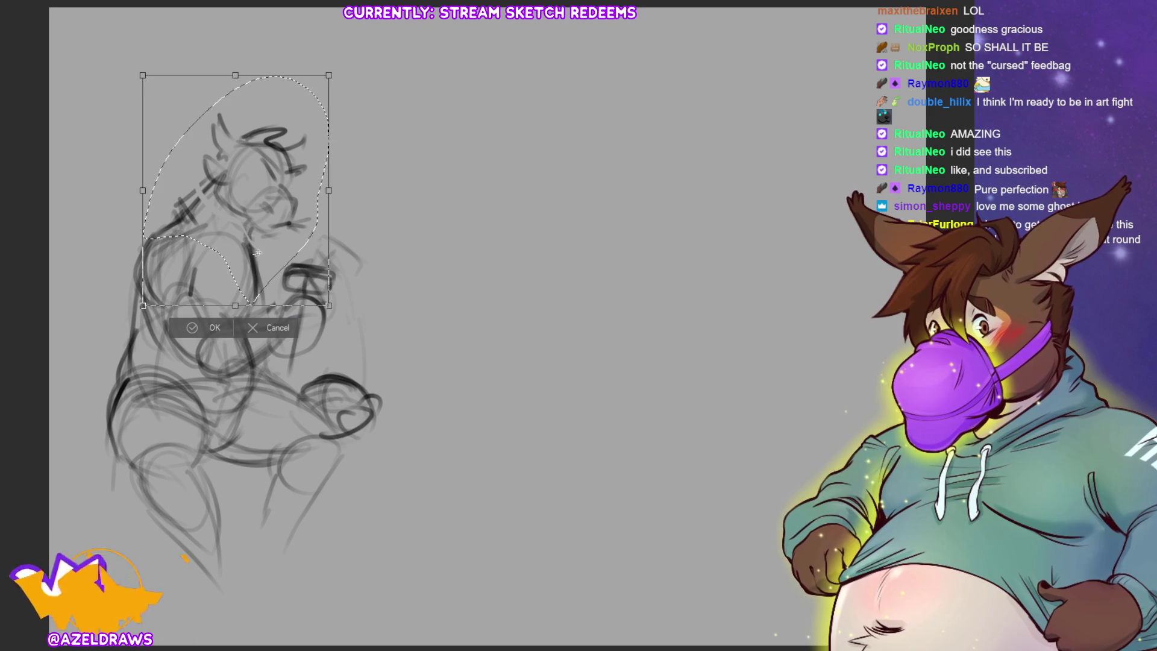
{"action": "left_click_drag", "start_coordinate": [277, 264], "coordinate": [277, 267]}
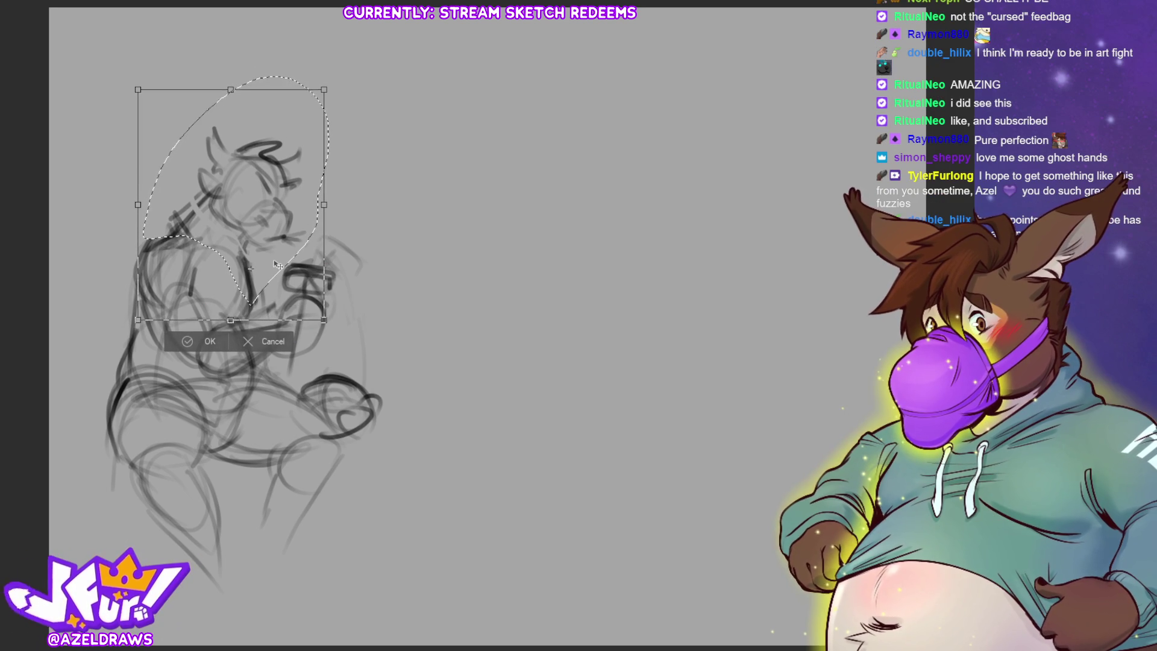
{"action": "key", "text": "ctrl+z"}
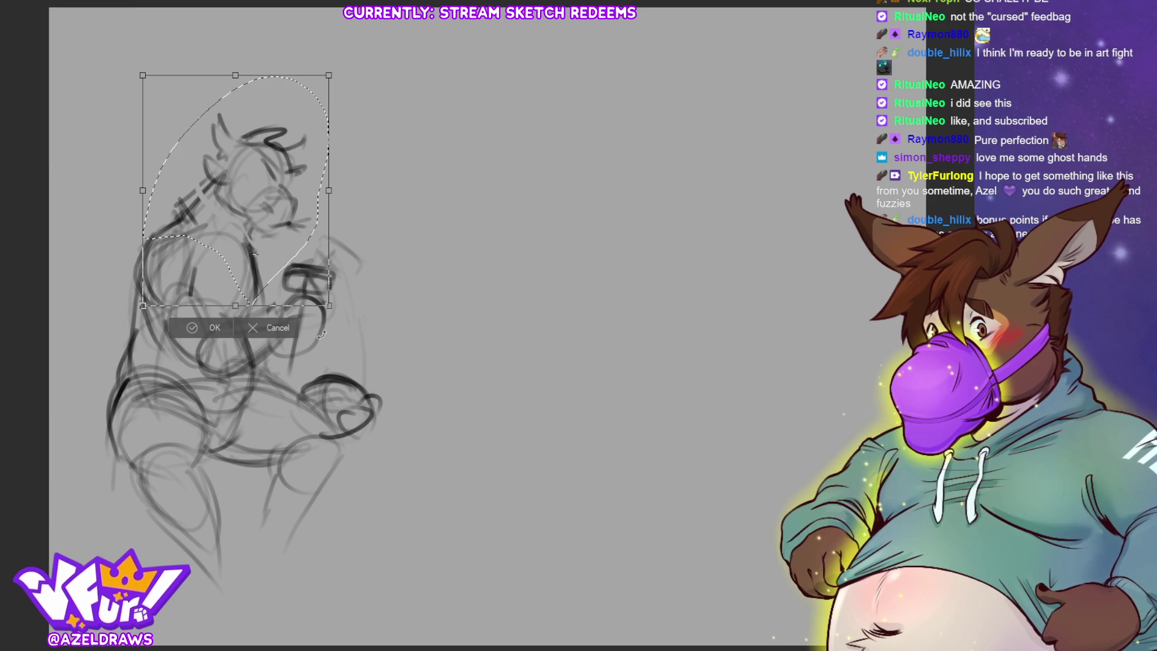
{"action": "left_click", "coordinate": [262, 328]}
{"action": "left_click", "coordinate": [116, 327]}
{"action": "mouse_move", "coordinate": [155, 208]}
{"action": "left_mouse_down"}
{"action": "mouse_move", "coordinate": [271, 247]}
{"action": "mouse_move", "coordinate": [272, 73]}
{"action": "mouse_move", "coordinate": [157, 206]}
{"action": "left_mouse_up"}
{"action": "left_click", "coordinate": [307, 273]}
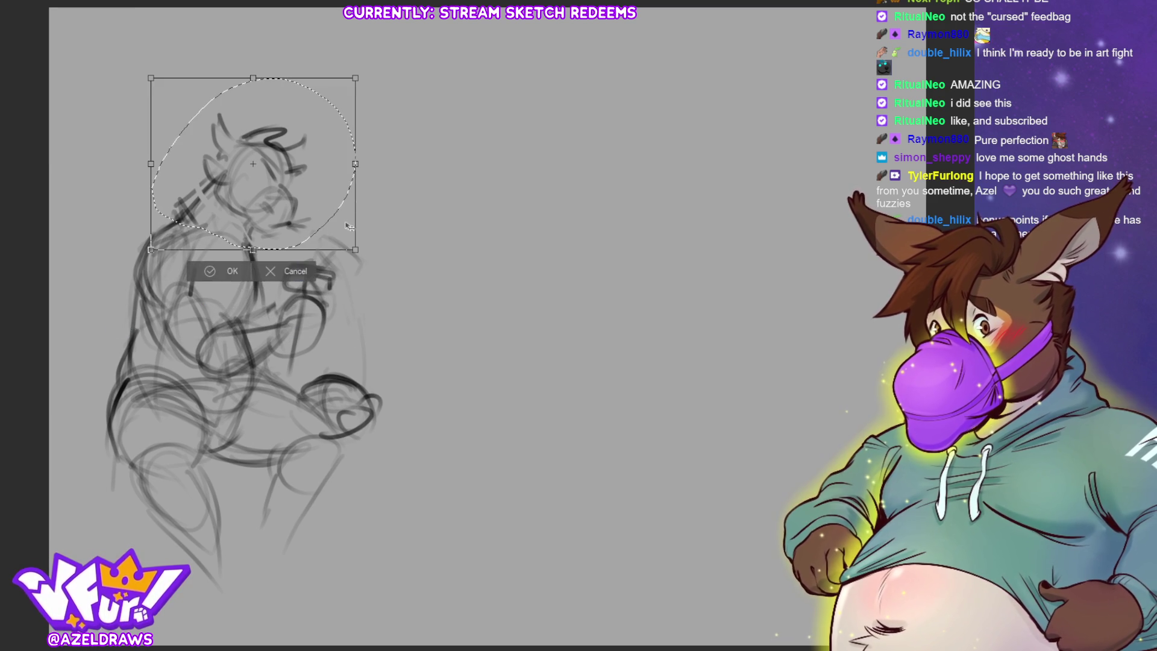
{"action": "left_click_drag", "start_coordinate": [374, 166], "coordinate": [327, 216]}
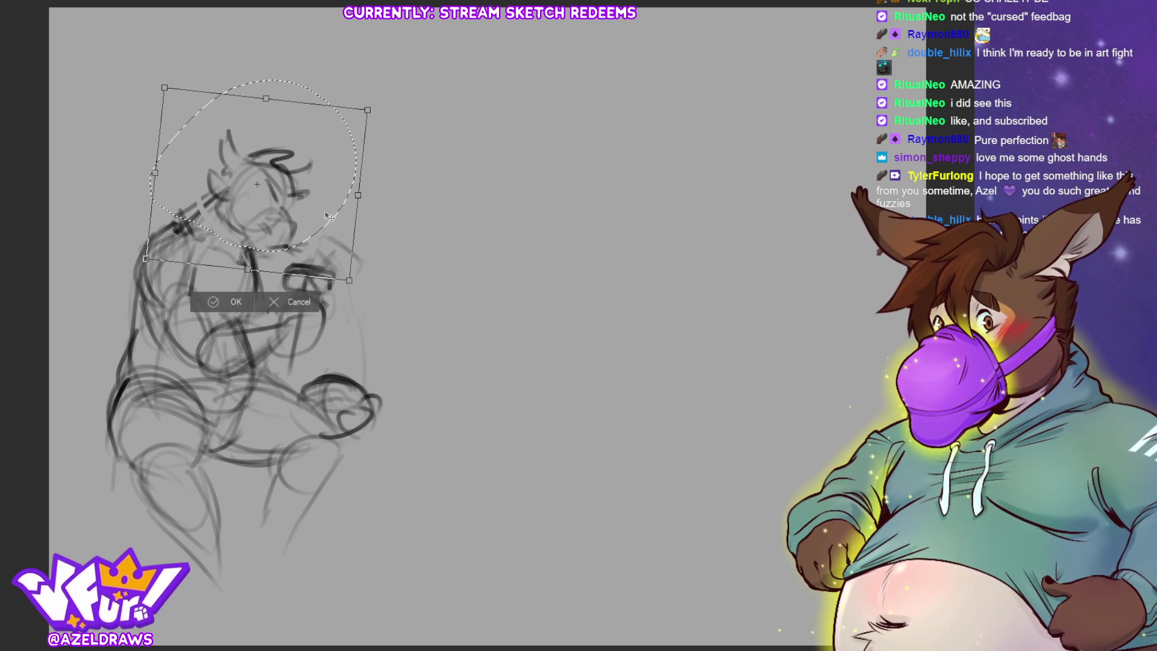
{"action": "left_click", "coordinate": [220, 301]}
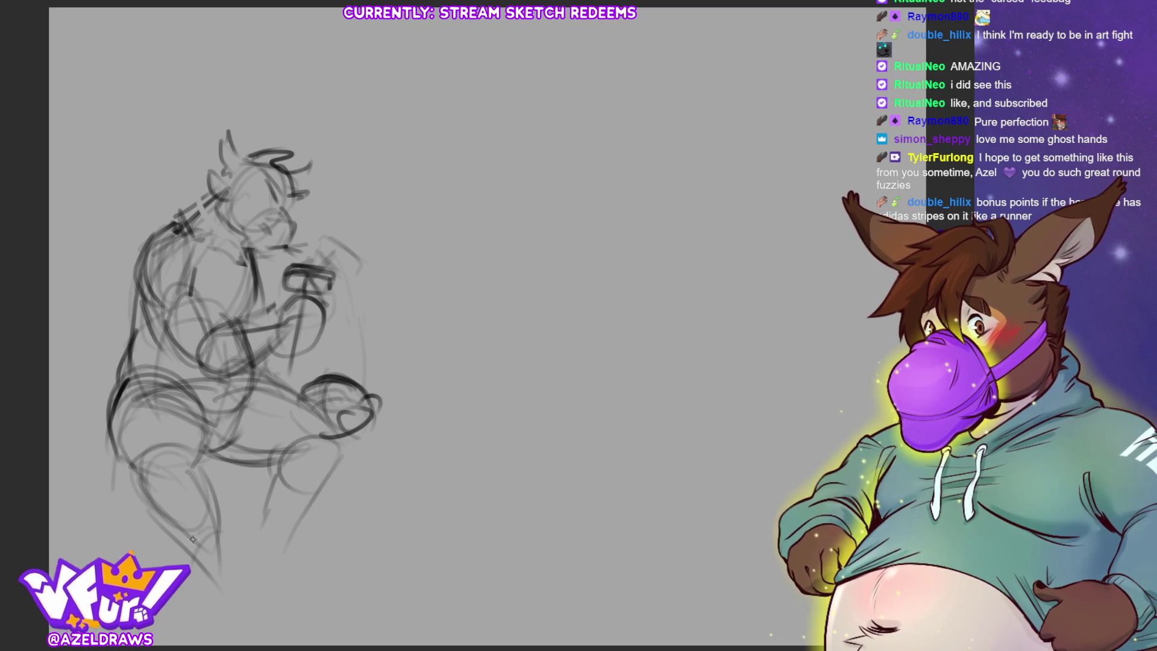
Pencil the lower legs, feet, hip and thigh lines, and a long curve down the left side.
{"action": "mouse_move", "coordinate": [274, 496]}
{"action": "left_mouse_down"}
{"action": "mouse_move", "coordinate": [247, 546]}
{"action": "mouse_move", "coordinate": [311, 572]}
{"action": "mouse_move", "coordinate": [311, 505]}
{"action": "mouse_move", "coordinate": [300, 552]}
{"action": "mouse_move", "coordinate": [298, 523]}
{"action": "mouse_move", "coordinate": [313, 566]}
{"action": "mouse_move", "coordinate": [280, 586]}
{"action": "mouse_move", "coordinate": [335, 597]}
{"action": "mouse_move", "coordinate": [278, 588]}
{"action": "mouse_move", "coordinate": [315, 558]}
{"action": "mouse_move", "coordinate": [279, 586]}
{"action": "mouse_move", "coordinate": [334, 597]}
{"action": "left_mouse_up"}
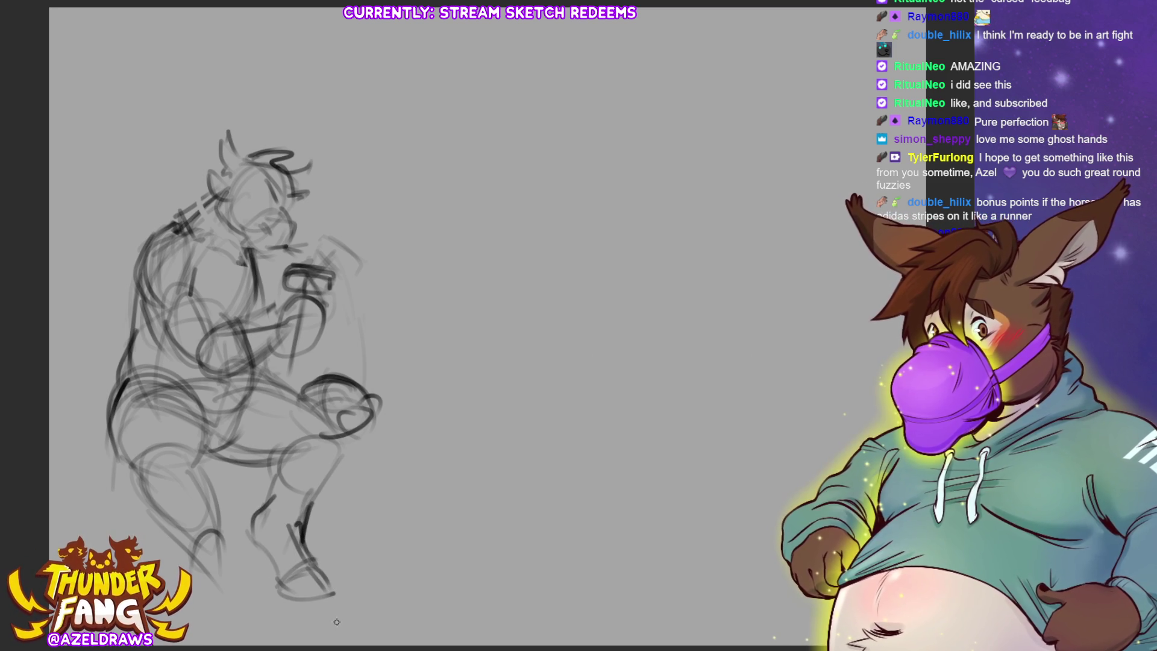
{"action": "mouse_move", "coordinate": [212, 512]}
{"action": "left_mouse_down"}
{"action": "mouse_move", "coordinate": [246, 599]}
{"action": "mouse_move", "coordinate": [241, 630]}
{"action": "mouse_move", "coordinate": [244, 621]}
{"action": "left_mouse_up"}
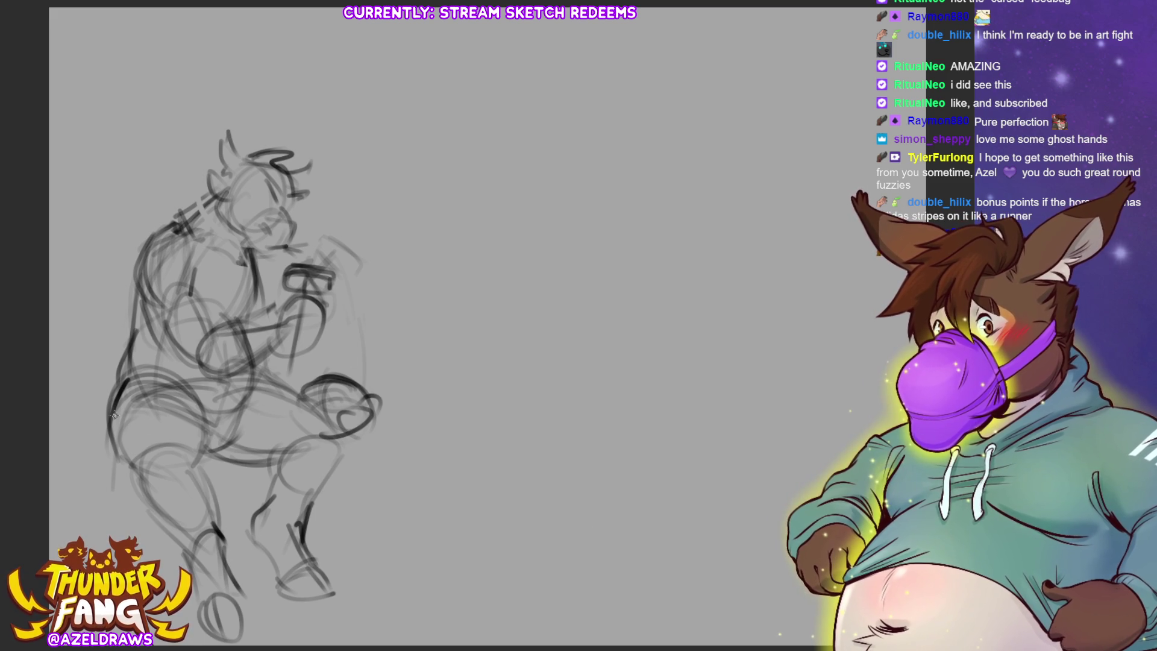
{"action": "mouse_move", "coordinate": [102, 434]}
{"action": "left_mouse_down"}
{"action": "mouse_move", "coordinate": [115, 468]}
{"action": "mouse_move", "coordinate": [154, 470]}
{"action": "mouse_move", "coordinate": [123, 492]}
{"action": "mouse_move", "coordinate": [113, 522]}
{"action": "left_mouse_up"}
{"action": "left_click_drag", "start_coordinate": [119, 458], "coordinate": [112, 491]}
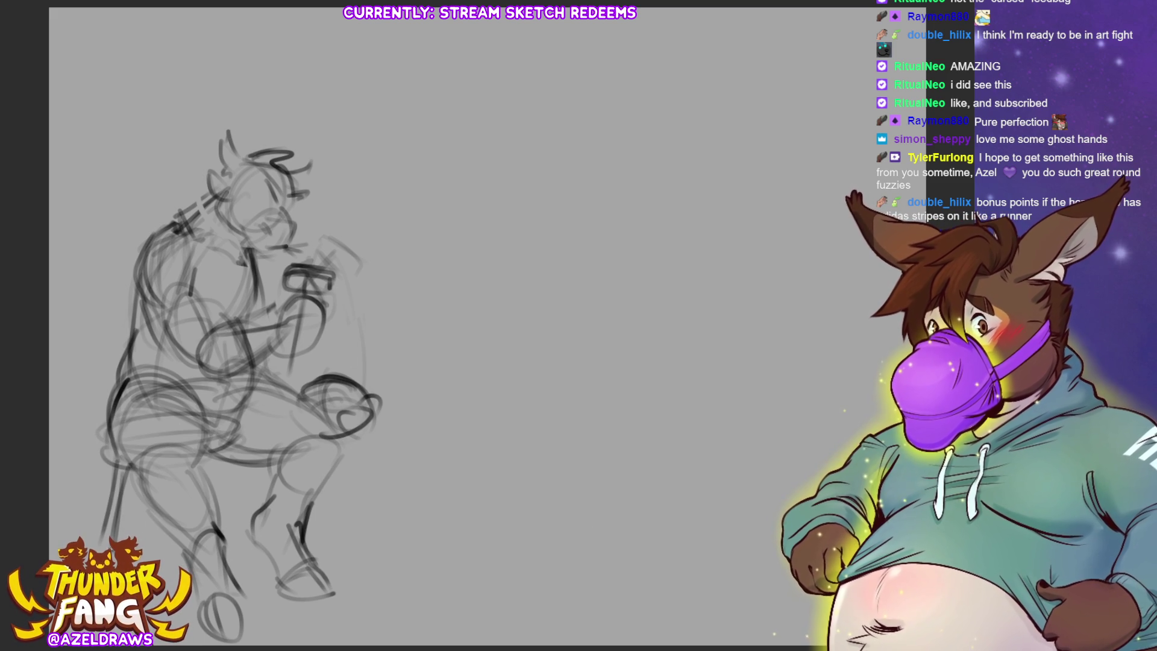
{"action": "left_click_drag", "start_coordinate": [217, 452], "coordinate": [238, 549]}
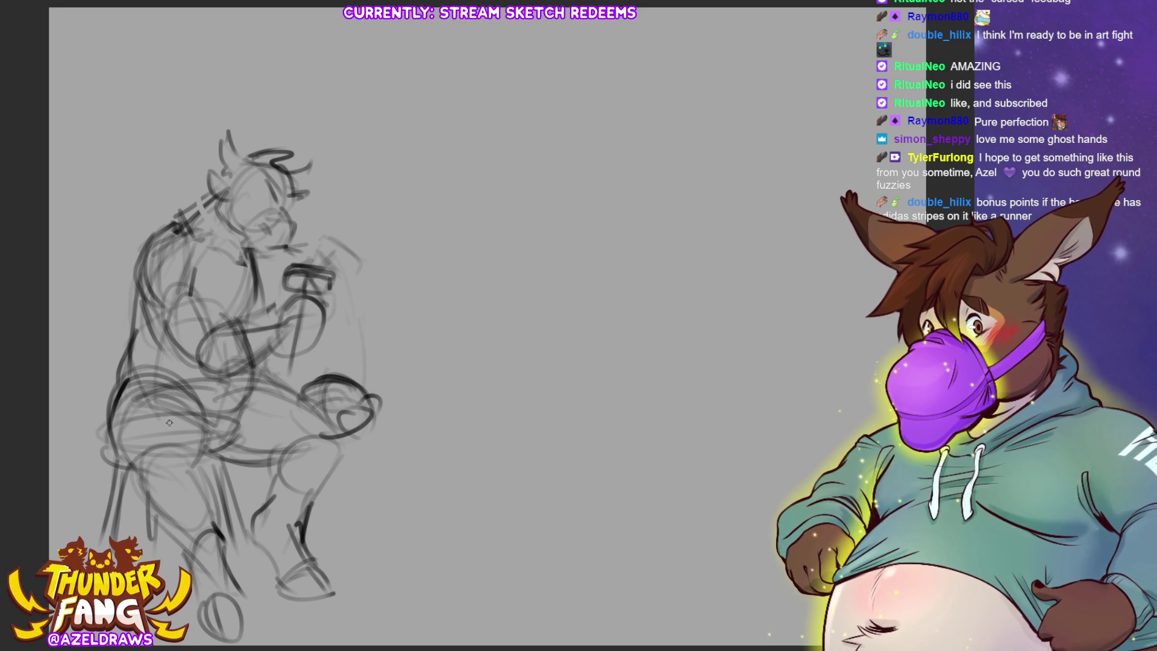
{"action": "left_click_drag", "start_coordinate": [116, 381], "coordinate": [74, 491]}
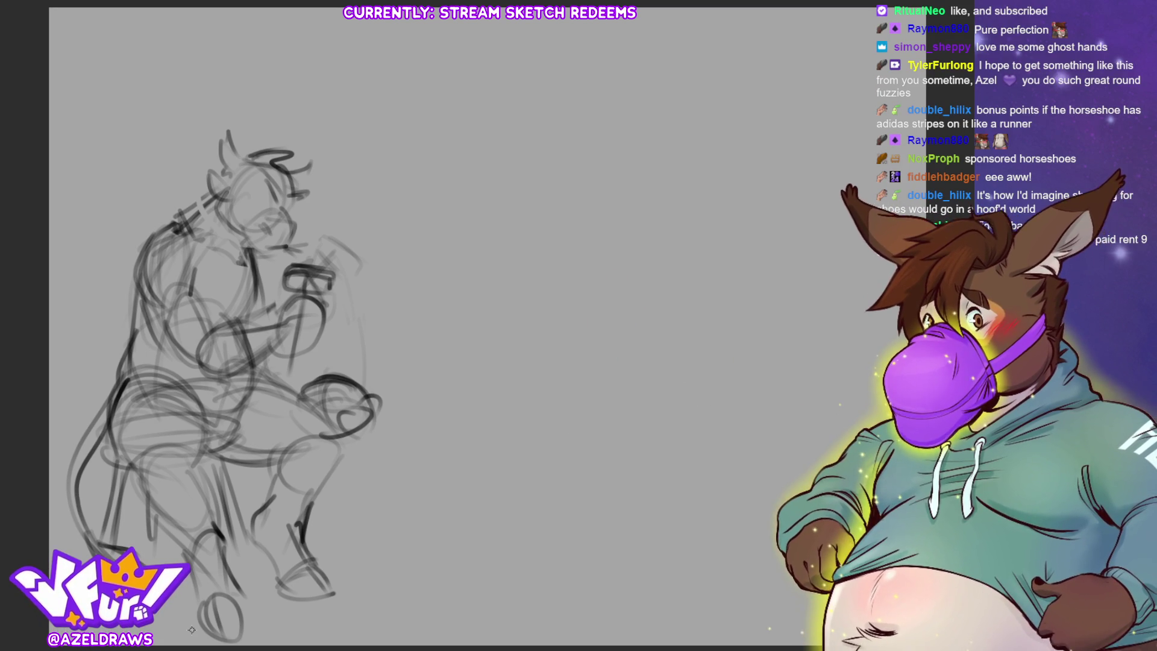
{"action": "key", "text": "ctrl+t"}
Drag the transformed sketch up and to the right, then commit it with OK.
{"action": "mouse_move", "coordinate": [285, 468]}
{"action": "left_mouse_down"}
{"action": "mouse_move", "coordinate": [318, 467]}
{"action": "mouse_move", "coordinate": [366, 429]}
{"action": "left_mouse_up"}
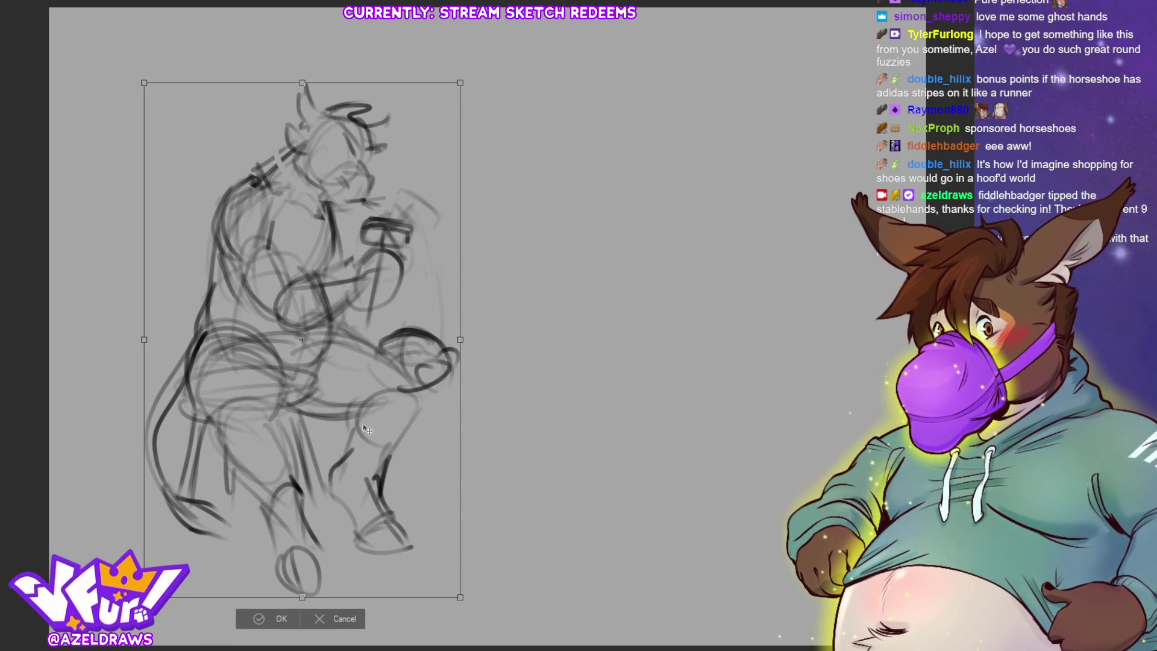
{"action": "left_click", "coordinate": [259, 618]}
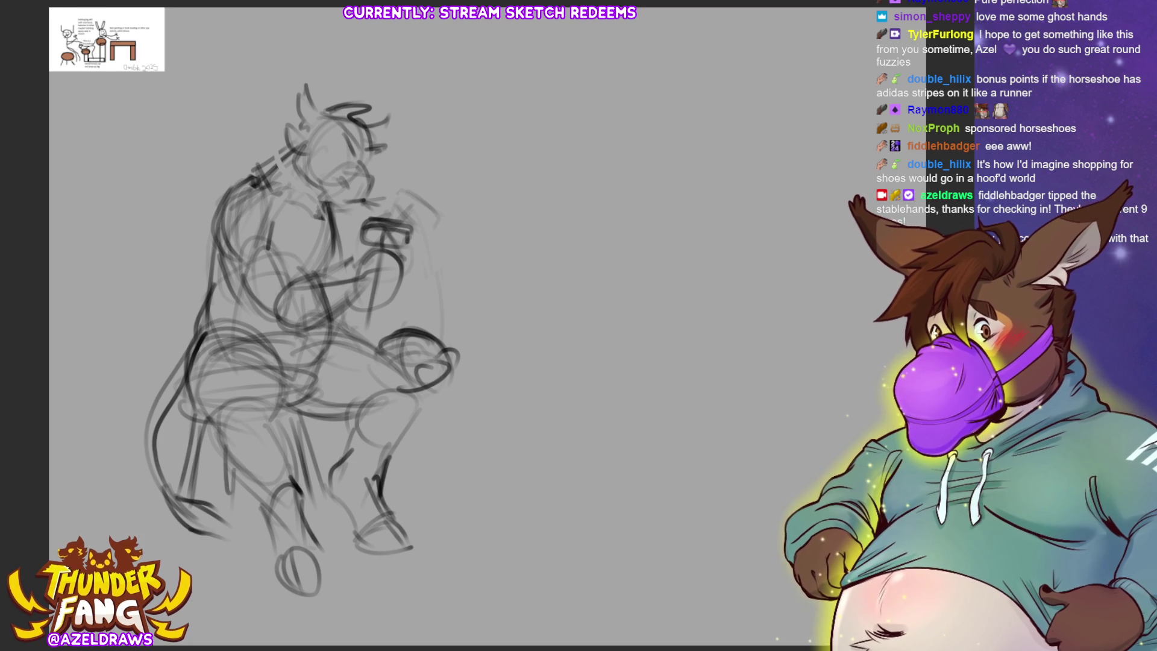
Scale up the reference image, move it to the canvas's top-right corner, and confirm.
{"action": "key", "text": "ctrl+t"}
{"action": "mouse_move", "coordinate": [165, 71]}
{"action": "left_mouse_down"}
{"action": "mouse_move", "coordinate": [244, 116]}
{"action": "mouse_move", "coordinate": [257, 142]}
{"action": "mouse_move", "coordinate": [281, 138]}
{"action": "left_mouse_up"}
{"action": "left_click_drag", "start_coordinate": [257, 91], "coordinate": [906, 101]}
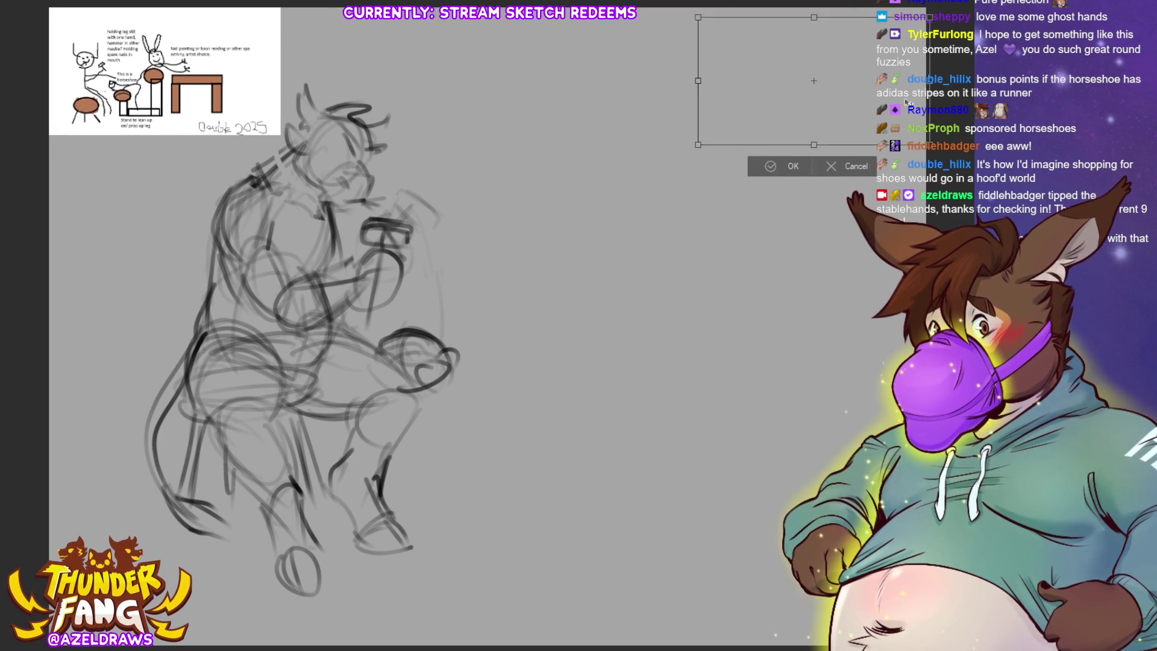
{"action": "left_click", "coordinate": [778, 165]}
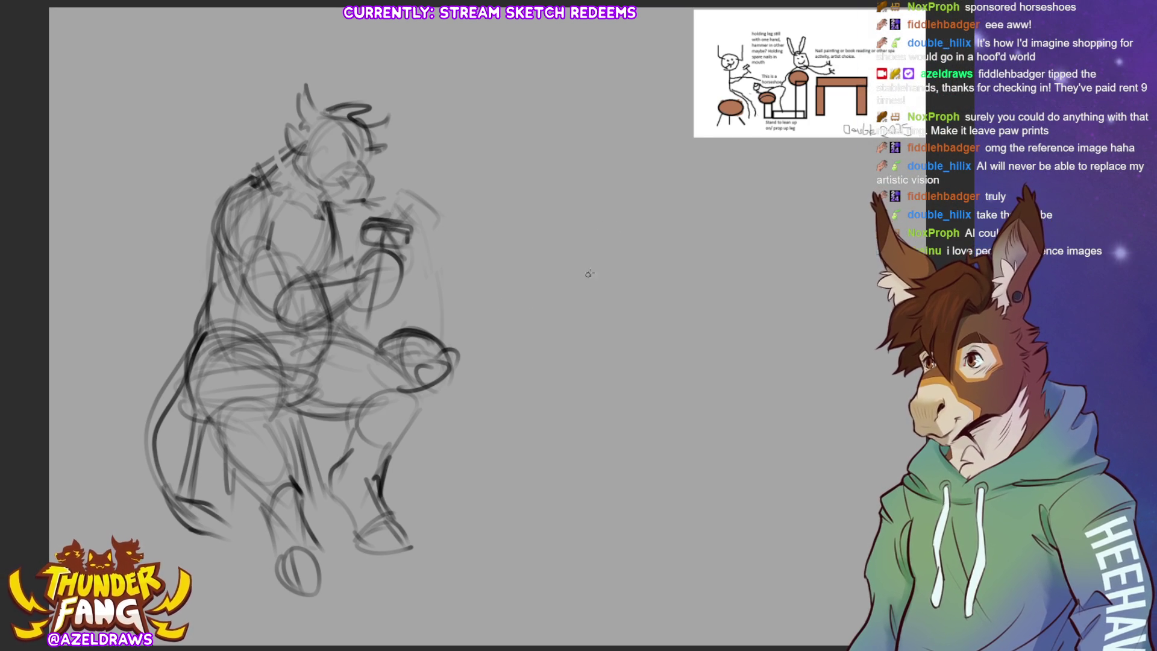
Sketch the donkey's body oval, round head, neck, muzzle and ear to the right of the first figure.
{"action": "left_click_drag", "start_coordinate": [604, 222], "coordinate": [559, 256]}
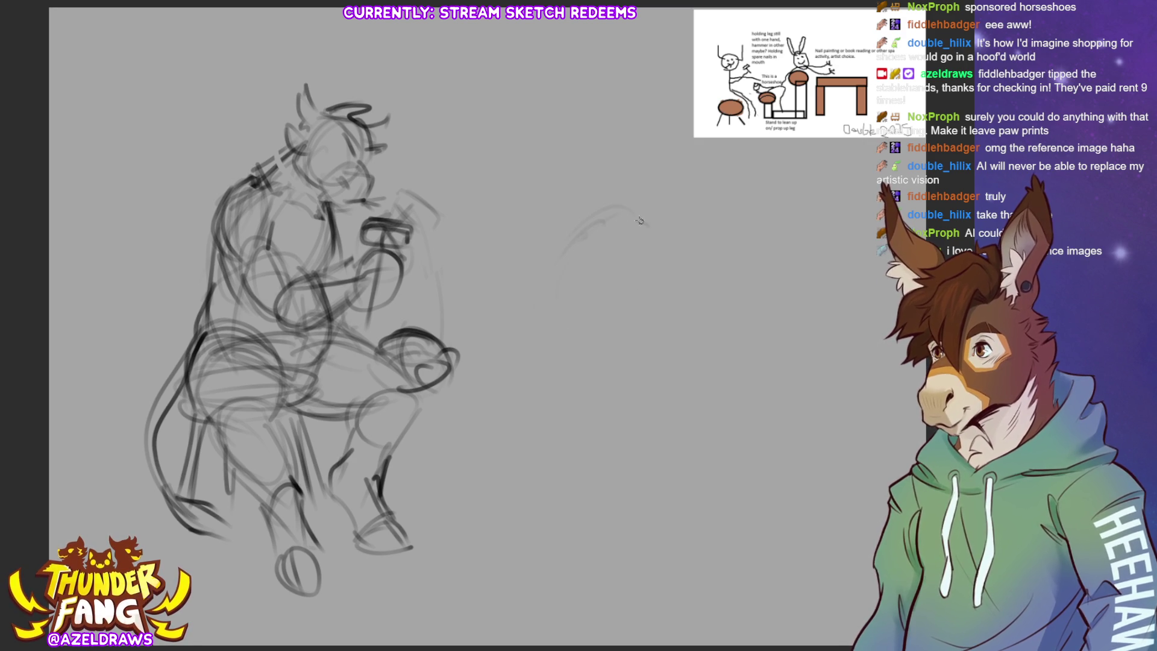
{"action": "left_click_drag", "start_coordinate": [636, 221], "coordinate": [609, 332]}
{"action": "mouse_move", "coordinate": [663, 241]}
{"action": "left_mouse_down"}
{"action": "mouse_move", "coordinate": [563, 326]}
{"action": "mouse_move", "coordinate": [642, 308]}
{"action": "mouse_move", "coordinate": [582, 270]}
{"action": "mouse_move", "coordinate": [647, 211]}
{"action": "left_mouse_up"}
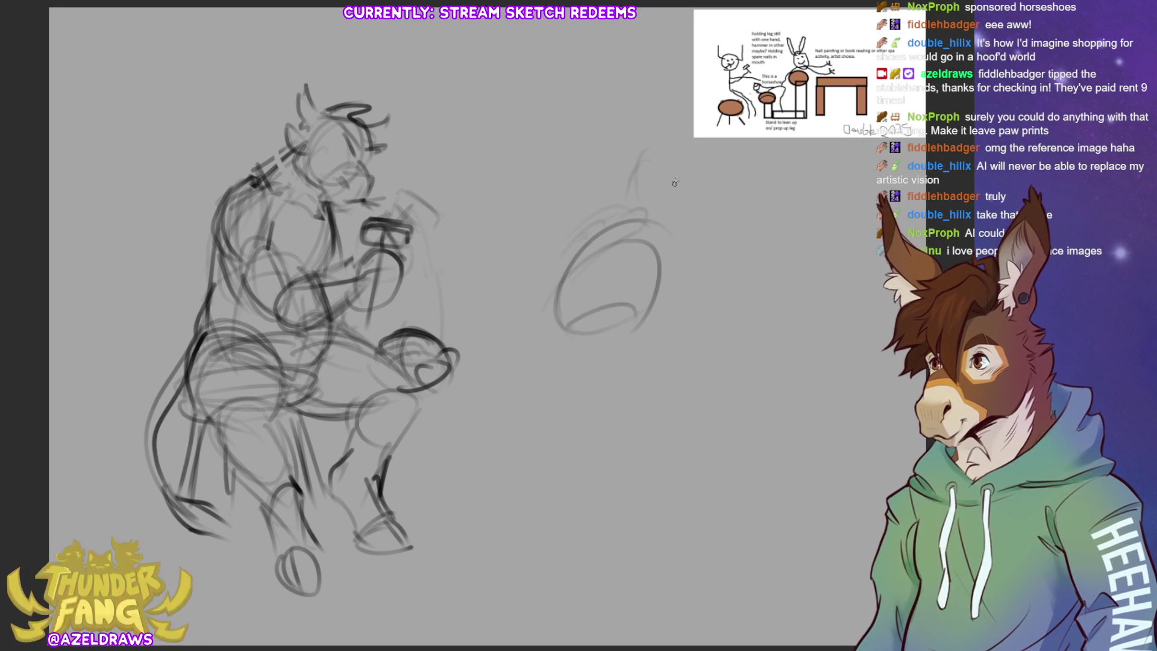
{"action": "left_click_drag", "start_coordinate": [675, 138], "coordinate": [630, 199]}
{"action": "mouse_move", "coordinate": [639, 136]}
{"action": "left_mouse_down"}
{"action": "mouse_move", "coordinate": [692, 157]}
{"action": "mouse_move", "coordinate": [663, 214]}
{"action": "left_mouse_up"}
{"action": "left_click_drag", "start_coordinate": [642, 175], "coordinate": [691, 158]}
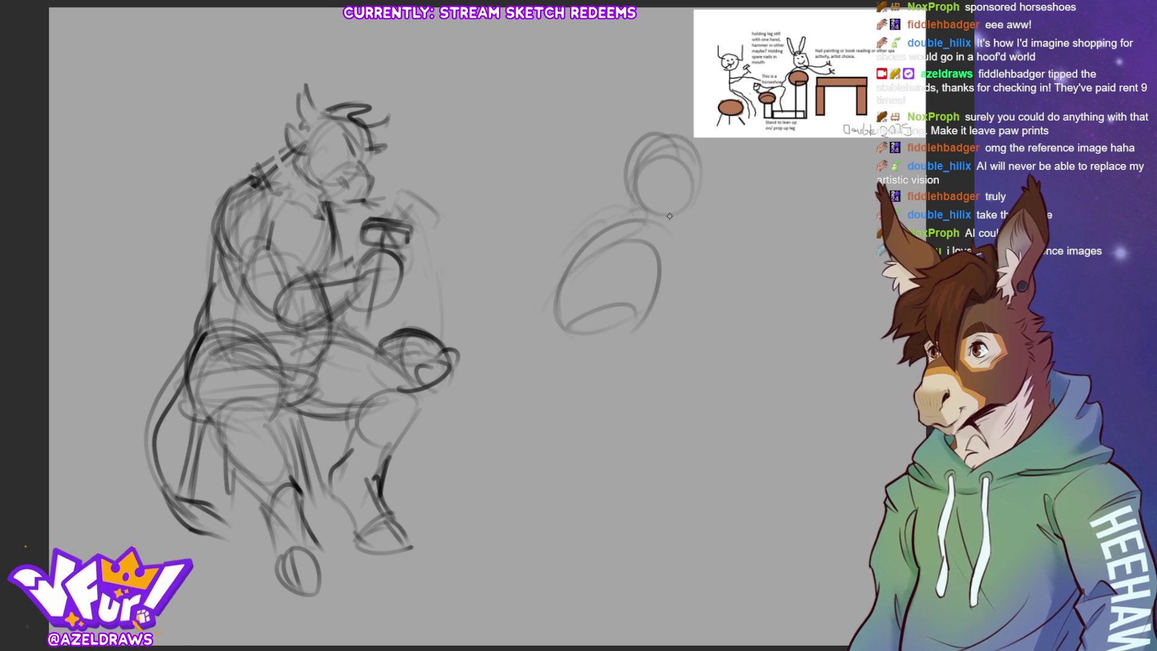
{"action": "left_click_drag", "start_coordinate": [664, 214], "coordinate": [703, 228]}
{"action": "mouse_move", "coordinate": [697, 175]}
{"action": "left_mouse_down"}
{"action": "mouse_move", "coordinate": [726, 200]}
{"action": "mouse_move", "coordinate": [691, 227]}
{"action": "mouse_move", "coordinate": [723, 199]}
{"action": "mouse_move", "coordinate": [724, 214]}
{"action": "left_mouse_up"}
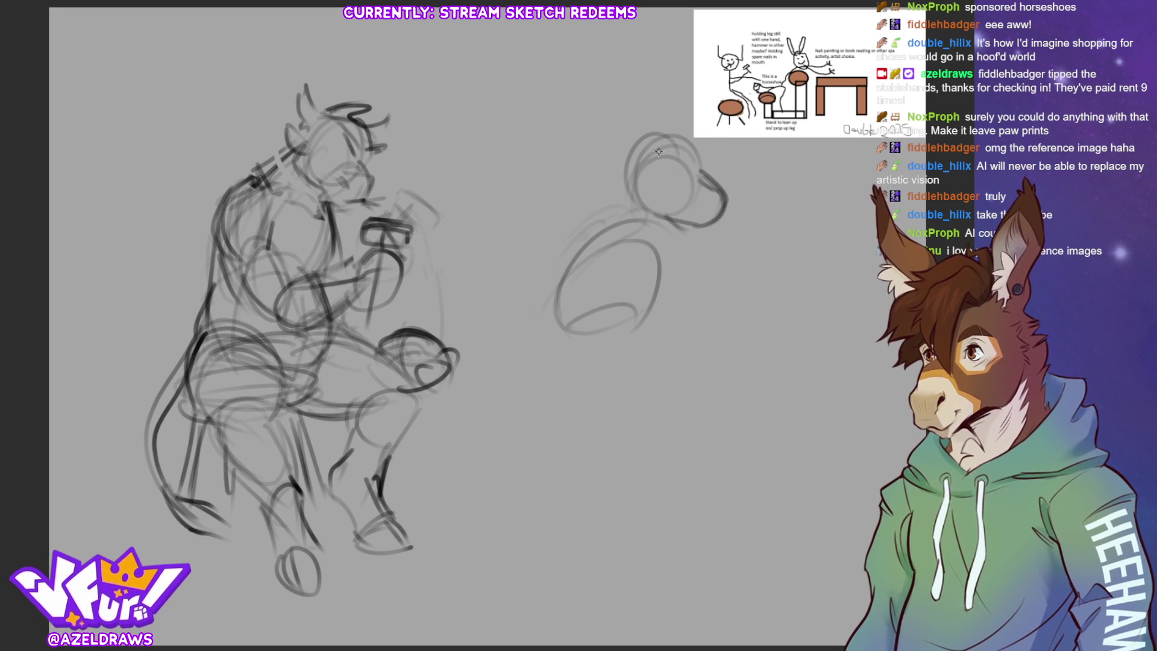
{"action": "mouse_move", "coordinate": [659, 151]}
{"action": "left_mouse_down"}
{"action": "mouse_move", "coordinate": [696, 109]}
{"action": "mouse_move", "coordinate": [656, 157]}
{"action": "left_mouse_up"}
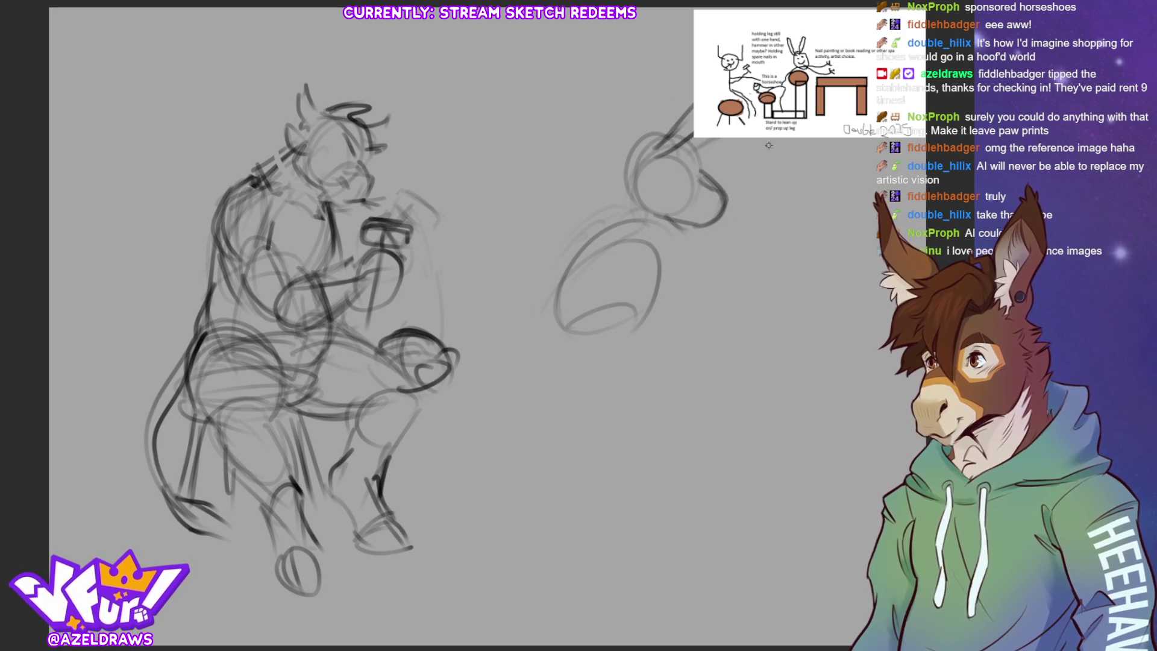
{"action": "mouse_move", "coordinate": [600, 223]}
{"action": "left_mouse_down"}
{"action": "mouse_move", "coordinate": [630, 212]}
{"action": "mouse_move", "coordinate": [657, 247]}
{"action": "mouse_move", "coordinate": [645, 211]}
{"action": "mouse_move", "coordinate": [616, 284]}
{"action": "mouse_move", "coordinate": [639, 211]}
{"action": "mouse_move", "coordinate": [659, 266]}
{"action": "mouse_move", "coordinate": [639, 320]}
{"action": "left_mouse_up"}
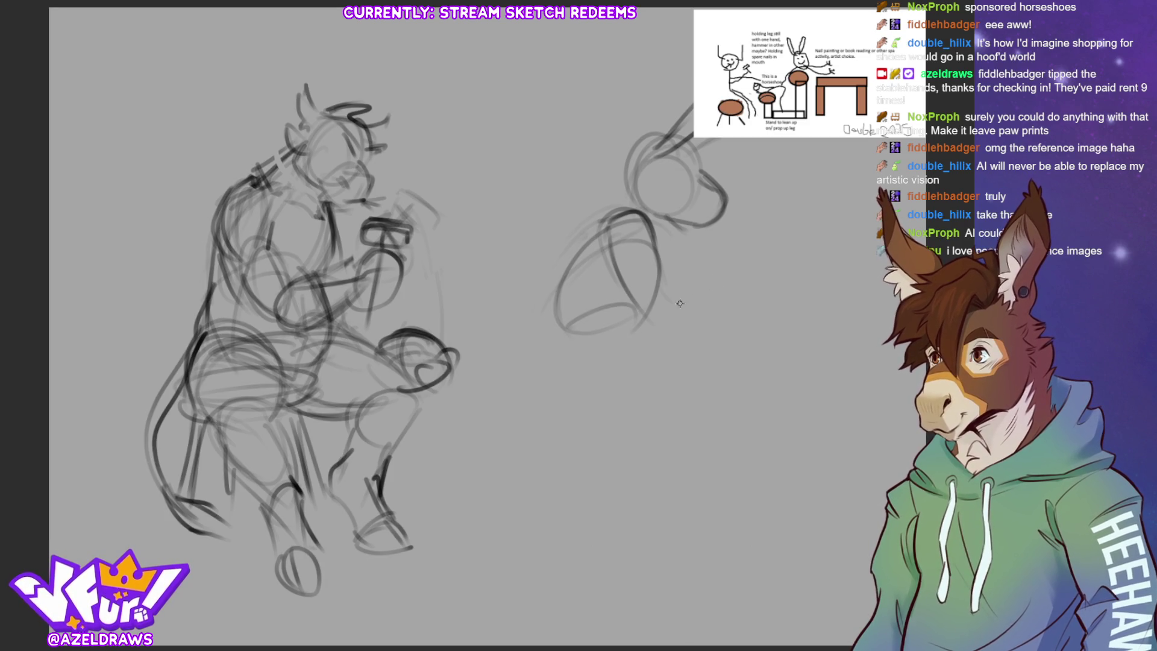
Add the donkey's outstretched arm with a hand loop, lower body, leg curves and back line.
{"action": "mouse_move", "coordinate": [680, 303]}
{"action": "left_mouse_down"}
{"action": "mouse_move", "coordinate": [663, 317]}
{"action": "mouse_move", "coordinate": [712, 321]}
{"action": "mouse_move", "coordinate": [734, 279]}
{"action": "mouse_move", "coordinate": [731, 304]}
{"action": "mouse_move", "coordinate": [779, 294]}
{"action": "mouse_move", "coordinate": [797, 265]}
{"action": "mouse_move", "coordinate": [795, 224]}
{"action": "mouse_move", "coordinate": [814, 206]}
{"action": "mouse_move", "coordinate": [822, 229]}
{"action": "mouse_move", "coordinate": [793, 283]}
{"action": "left_mouse_up"}
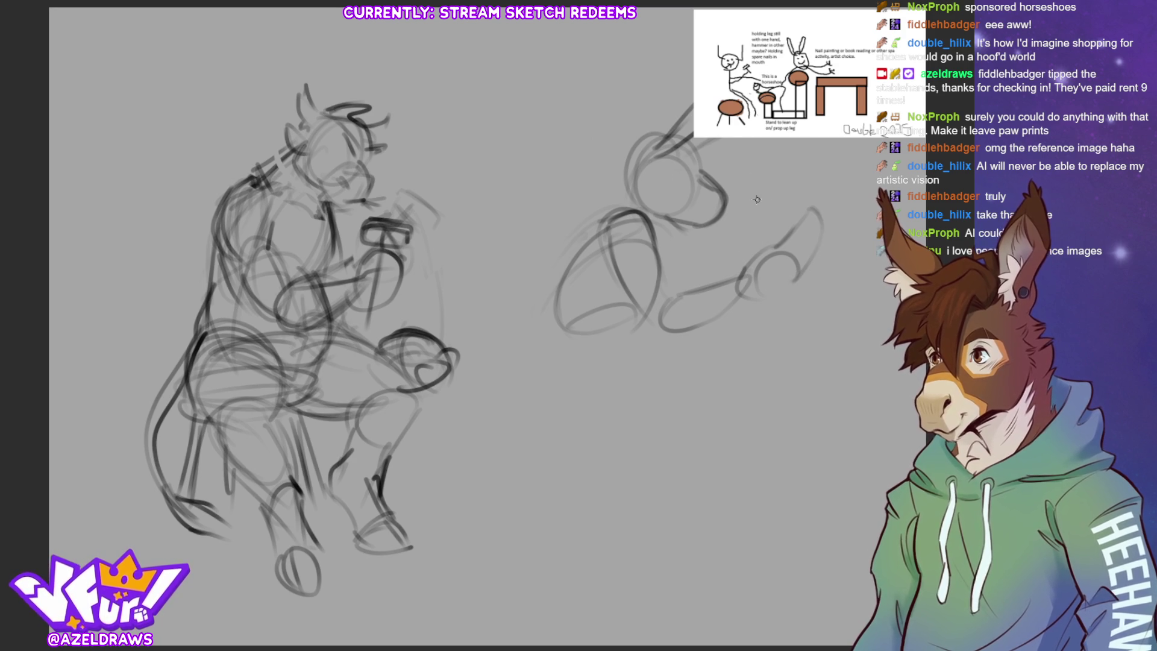
{"action": "mouse_move", "coordinate": [747, 214]}
{"action": "left_mouse_down"}
{"action": "mouse_move", "coordinate": [742, 260]}
{"action": "mouse_move", "coordinate": [724, 229]}
{"action": "mouse_move", "coordinate": [800, 212]}
{"action": "mouse_move", "coordinate": [747, 208]}
{"action": "mouse_move", "coordinate": [754, 235]}
{"action": "mouse_move", "coordinate": [739, 212]}
{"action": "mouse_move", "coordinate": [804, 215]}
{"action": "mouse_move", "coordinate": [787, 214]}
{"action": "left_mouse_up"}
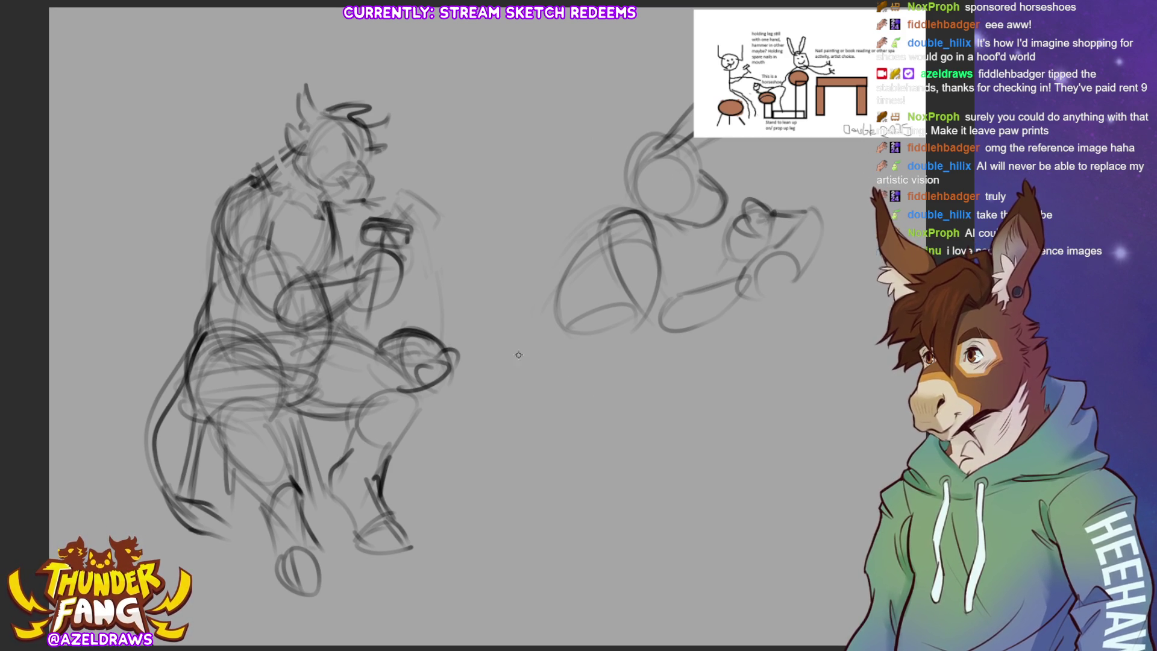
{"action": "mouse_move", "coordinate": [529, 349]}
{"action": "left_mouse_down"}
{"action": "mouse_move", "coordinate": [575, 410]}
{"action": "mouse_move", "coordinate": [610, 416]}
{"action": "left_mouse_up"}
{"action": "mouse_move", "coordinate": [654, 313]}
{"action": "left_mouse_down"}
{"action": "mouse_move", "coordinate": [642, 372]}
{"action": "mouse_move", "coordinate": [610, 392]}
{"action": "left_mouse_up"}
{"action": "left_click_drag", "start_coordinate": [642, 349], "coordinate": [584, 407]}
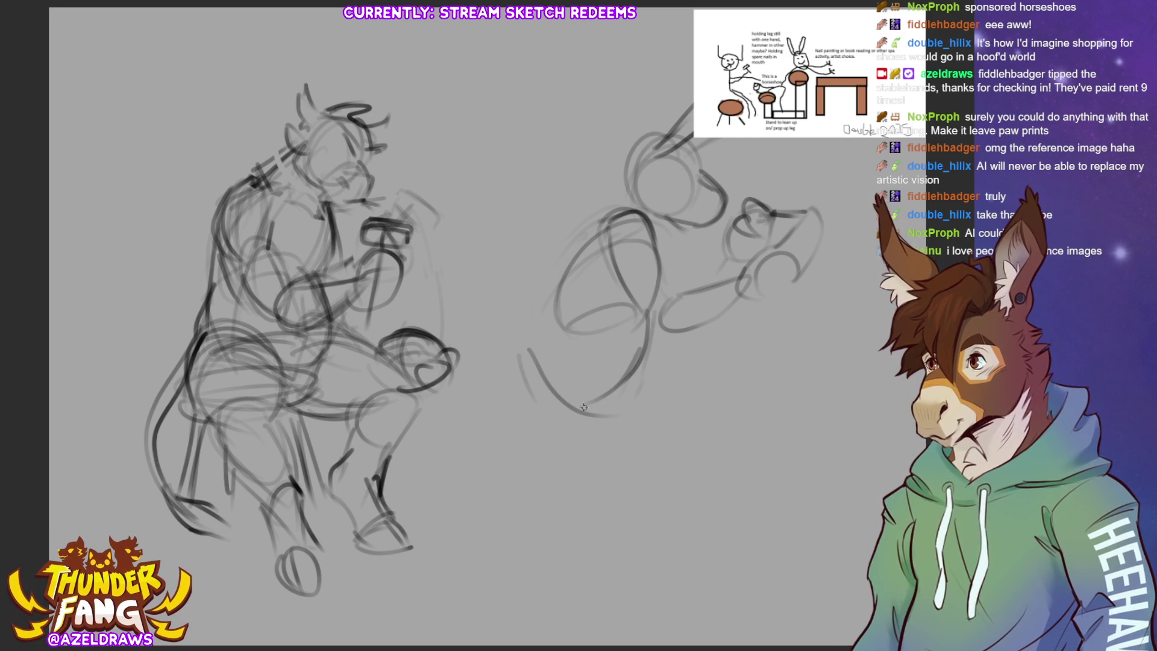
{"action": "mouse_move", "coordinate": [553, 307]}
{"action": "left_mouse_down"}
{"action": "mouse_move", "coordinate": [512, 322]}
{"action": "mouse_move", "coordinate": [579, 235]}
{"action": "mouse_move", "coordinate": [626, 208]}
{"action": "mouse_move", "coordinate": [655, 290]}
{"action": "left_mouse_up"}
{"action": "left_click_drag", "start_coordinate": [662, 240], "coordinate": [657, 305]}
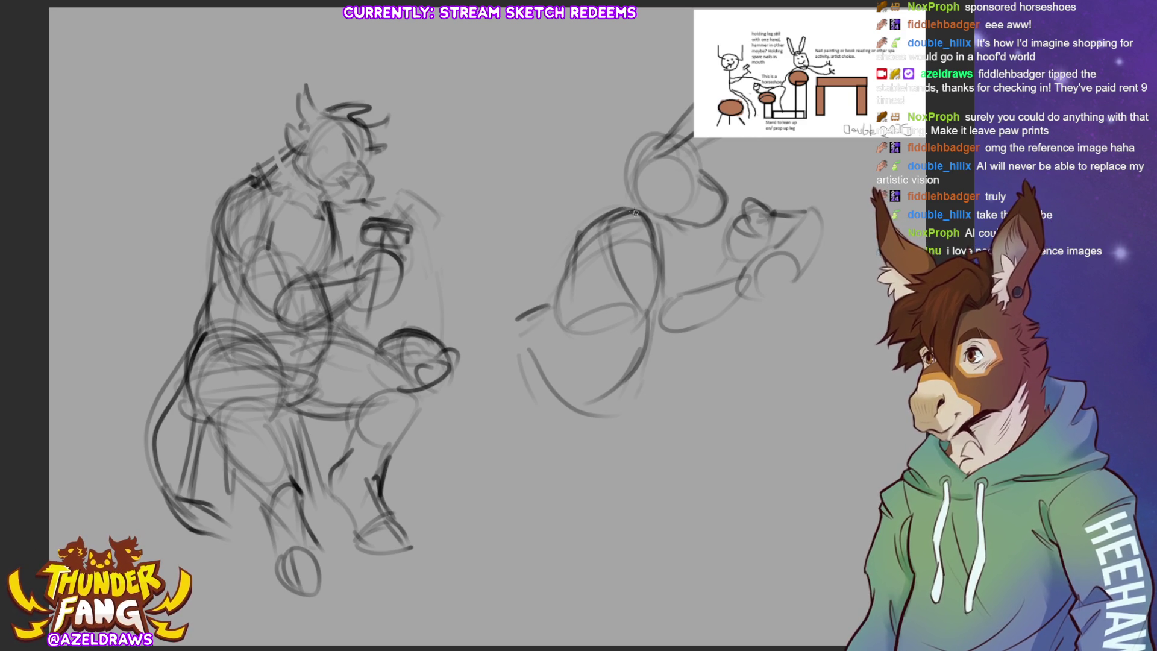
{"action": "left_click_drag", "start_coordinate": [594, 220], "coordinate": [625, 175]}
{"action": "left_click_drag", "start_coordinate": [595, 219], "coordinate": [644, 149]}
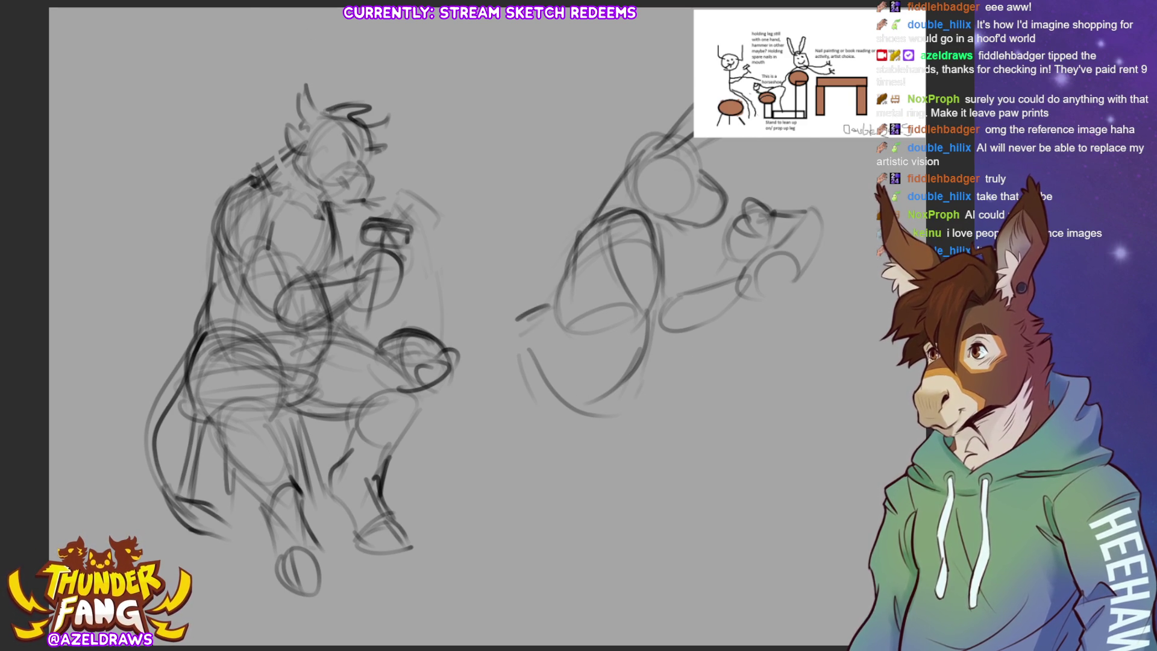
Move the reference image to the top centre and squash it slightly shorter.
{"action": "key", "text": "ctrl+t"}
{"action": "mouse_move", "coordinate": [861, 68]}
{"action": "left_mouse_down"}
{"action": "mouse_move", "coordinate": [566, 91]}
{"action": "mouse_move", "coordinate": [289, 92]}
{"action": "mouse_move", "coordinate": [573, 69]}
{"action": "left_mouse_up"}
{"action": "left_click_drag", "start_coordinate": [523, 137], "coordinate": [522, 125]}
{"action": "left_click", "coordinate": [495, 147]}
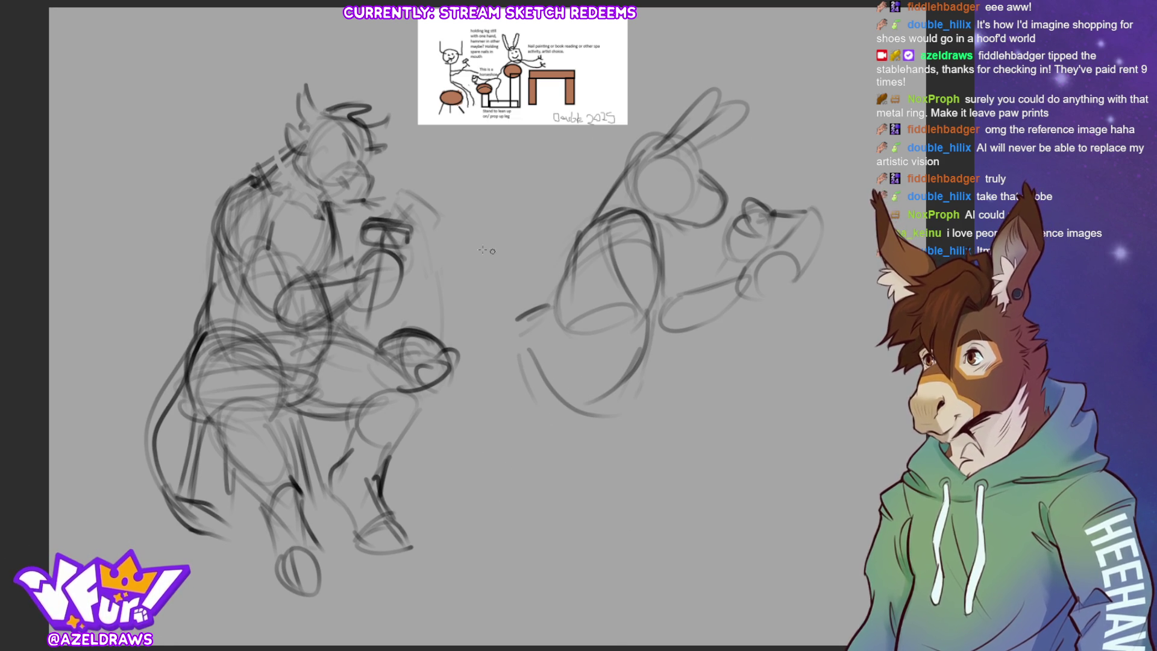
Move the donkey sketch up and to the right.
{"action": "key", "text": "ctrl+t"}
{"action": "mouse_move", "coordinate": [611, 381]}
{"action": "left_mouse_down"}
{"action": "mouse_move", "coordinate": [693, 334]}
{"action": "mouse_move", "coordinate": [691, 368]}
{"action": "left_mouse_up"}
{"action": "left_click", "coordinate": [694, 405]}
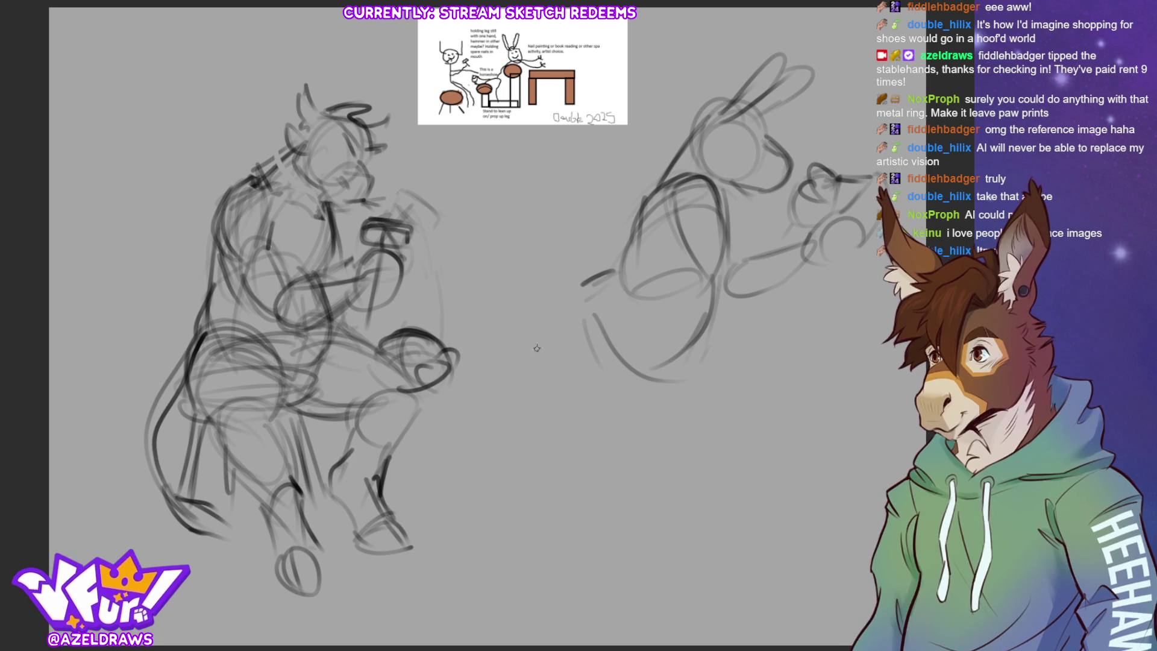
Sketch the donkey's left side, long leg curves and a large hip loop.
{"action": "mouse_move", "coordinate": [537, 348]}
{"action": "left_mouse_down"}
{"action": "mouse_move", "coordinate": [573, 303]}
{"action": "mouse_move", "coordinate": [551, 306]}
{"action": "mouse_move", "coordinate": [611, 380]}
{"action": "mouse_move", "coordinate": [657, 399]}
{"action": "left_mouse_up"}
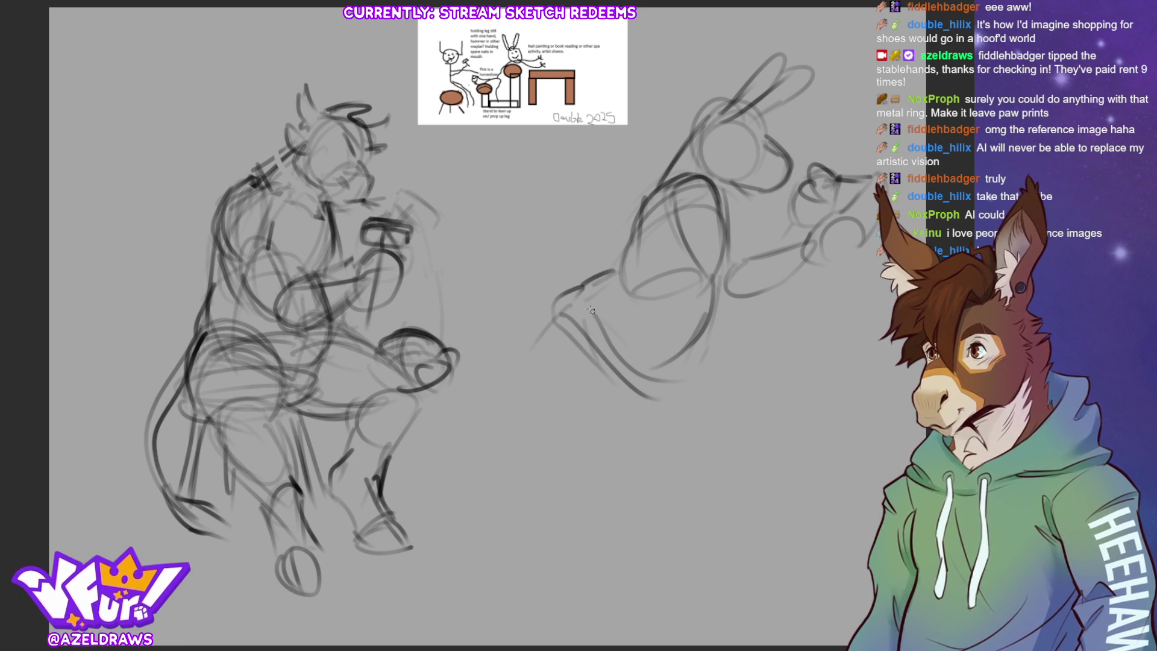
{"action": "mouse_move", "coordinate": [591, 310]}
{"action": "left_mouse_down"}
{"action": "mouse_move", "coordinate": [651, 380]}
{"action": "mouse_move", "coordinate": [645, 398]}
{"action": "left_mouse_up"}
{"action": "mouse_move", "coordinate": [554, 302]}
{"action": "left_mouse_down"}
{"action": "mouse_move", "coordinate": [573, 342]}
{"action": "mouse_move", "coordinate": [513, 386]}
{"action": "mouse_move", "coordinate": [603, 380]}
{"action": "left_mouse_up"}
{"action": "left_click_drag", "start_coordinate": [606, 337], "coordinate": [509, 361]}
{"action": "left_click_drag", "start_coordinate": [530, 313], "coordinate": [503, 376]}
{"action": "left_click_drag", "start_coordinate": [502, 449], "coordinate": [566, 425]}
{"action": "left_click_drag", "start_coordinate": [570, 310], "coordinate": [578, 421]}
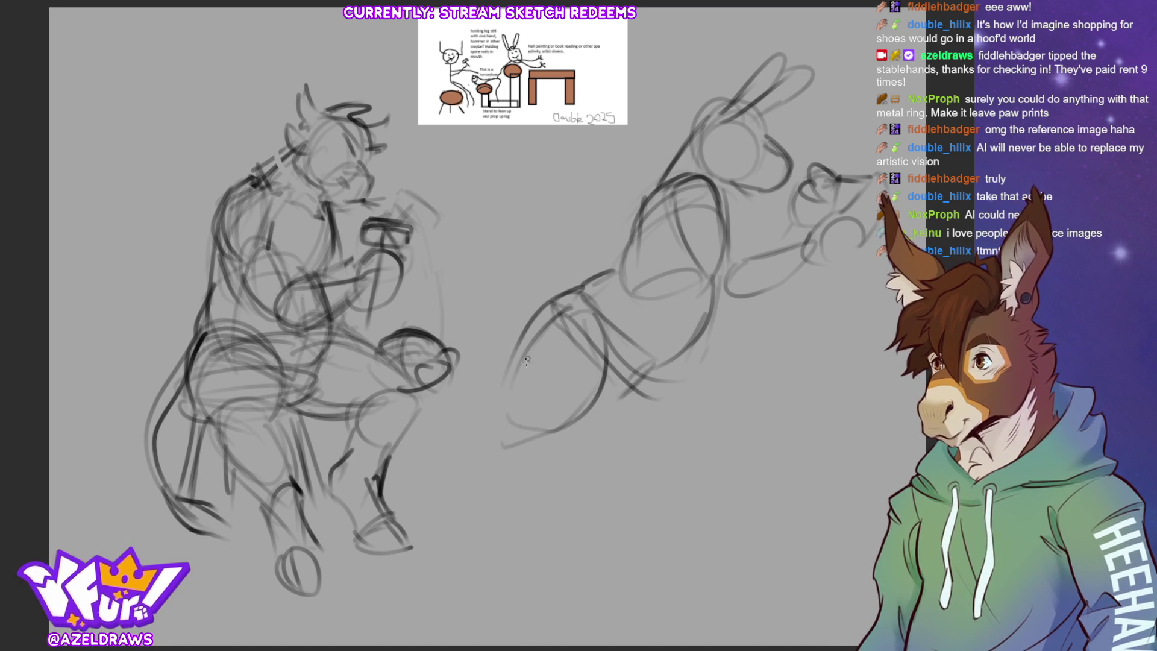
{"action": "left_click_drag", "start_coordinate": [526, 360], "coordinate": [567, 317]}
{"action": "left_click_drag", "start_coordinate": [495, 434], "coordinate": [504, 430]}
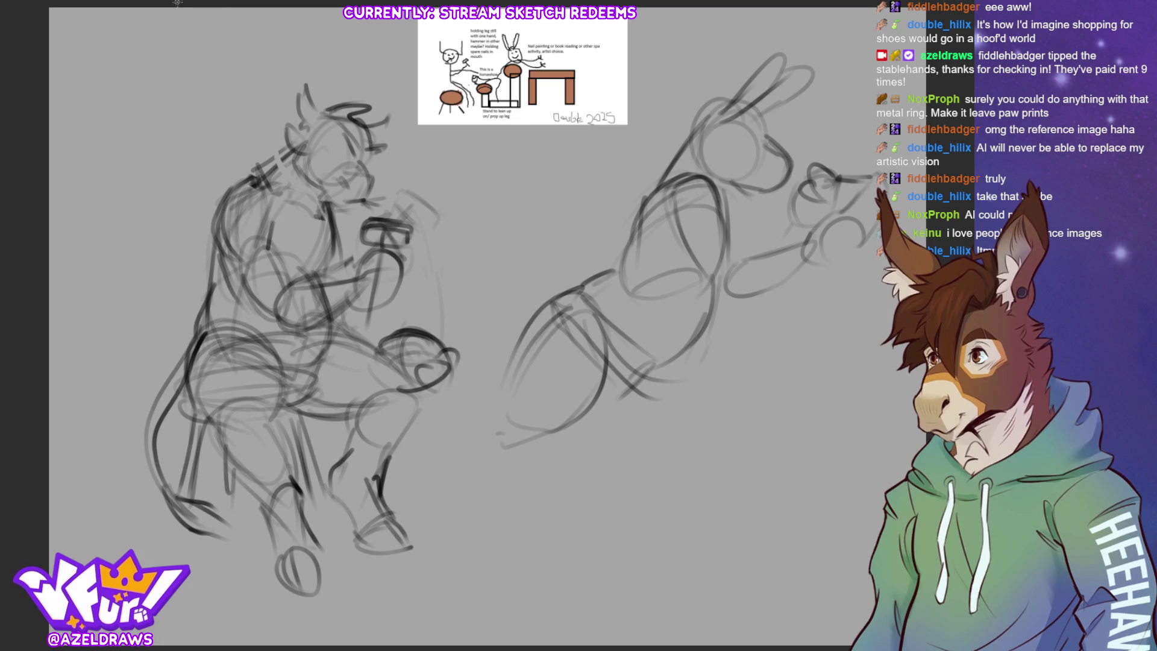
Move the stocky character left and the donkey sketch down and left.
{"action": "key", "text": "ctrl+t"}
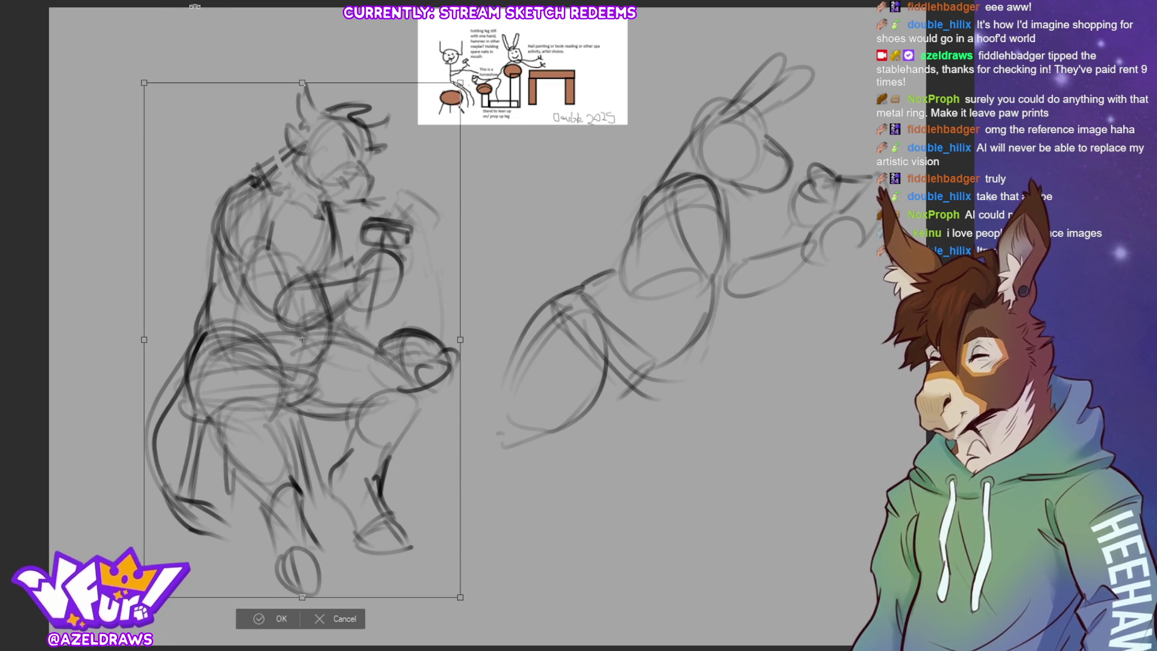
{"action": "left_click_drag", "start_coordinate": [298, 394], "coordinate": [236, 406]}
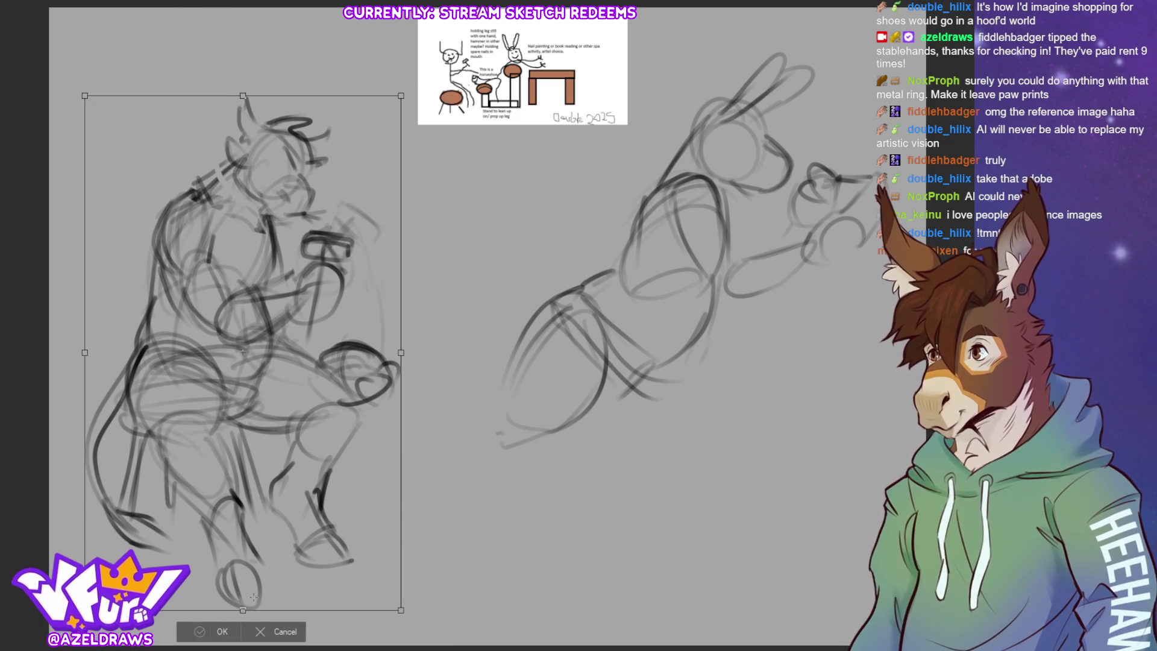
{"action": "key", "text": "Return"}
{"action": "key", "text": "ctrl+t"}
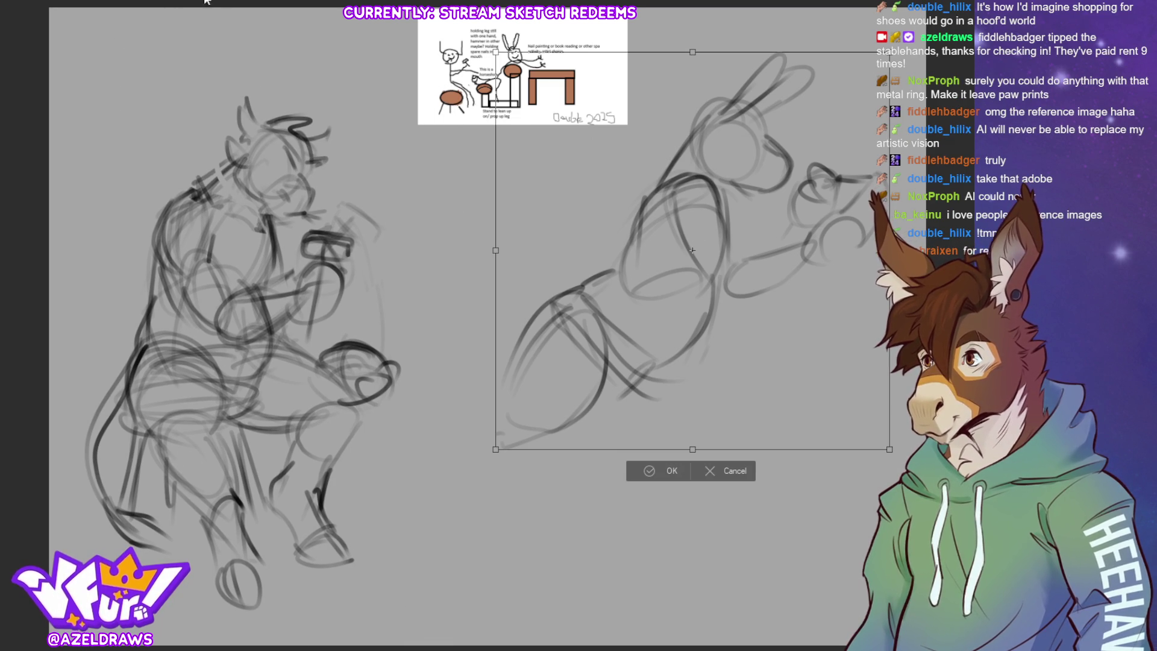
{"action": "mouse_move", "coordinate": [692, 355]}
{"action": "left_mouse_down"}
{"action": "mouse_move", "coordinate": [679, 381]}
{"action": "mouse_move", "coordinate": [654, 382]}
{"action": "left_mouse_up"}
{"action": "left_click", "coordinate": [599, 505]}
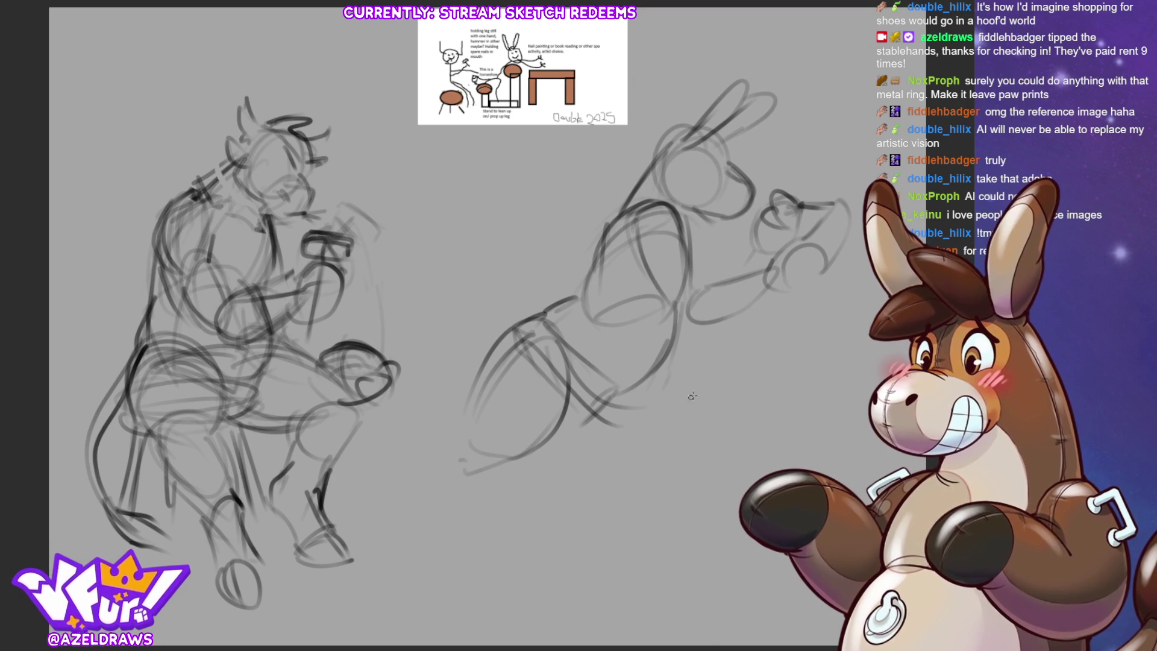
Sketch the donkey's torso, a hip oval and a leg running down-right.
{"action": "mouse_move", "coordinate": [660, 290]}
{"action": "left_mouse_down"}
{"action": "mouse_move", "coordinate": [627, 345]}
{"action": "mouse_move", "coordinate": [616, 329]}
{"action": "left_mouse_up"}
{"action": "left_click_drag", "start_coordinate": [698, 312], "coordinate": [682, 368]}
{"action": "mouse_move", "coordinate": [657, 289]}
{"action": "left_mouse_down"}
{"action": "mouse_move", "coordinate": [624, 374]}
{"action": "mouse_move", "coordinate": [618, 362]}
{"action": "left_mouse_up"}
{"action": "mouse_move", "coordinate": [687, 347]}
{"action": "left_mouse_down"}
{"action": "mouse_move", "coordinate": [651, 413]}
{"action": "mouse_move", "coordinate": [654, 516]}
{"action": "left_mouse_up"}
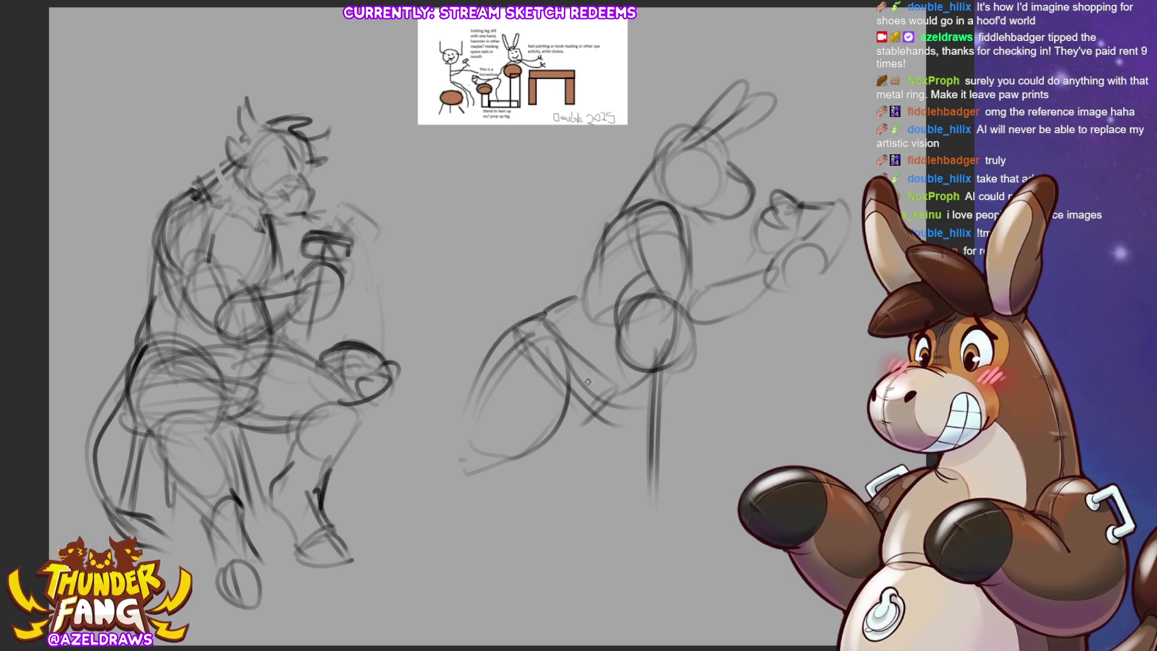
{"action": "mouse_move", "coordinate": [567, 375]}
{"action": "left_mouse_down"}
{"action": "mouse_move", "coordinate": [614, 453]}
{"action": "mouse_move", "coordinate": [614, 473]}
{"action": "left_mouse_up"}
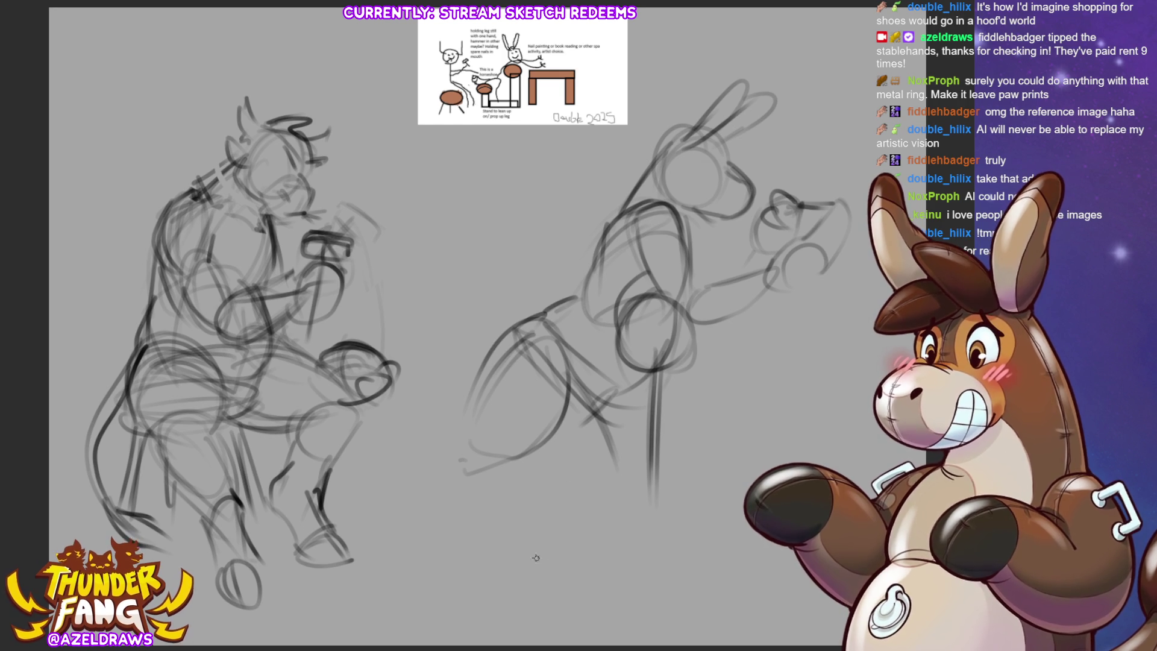
Raise the donkey sketch about 70 px.
{"action": "key", "text": "ctrl+t"}
{"action": "mouse_move", "coordinate": [652, 449]}
{"action": "left_mouse_down"}
{"action": "mouse_move", "coordinate": [651, 394]}
{"action": "mouse_move", "coordinate": [650, 407]}
{"action": "left_mouse_up"}
{"action": "left_click", "coordinate": [610, 489]}
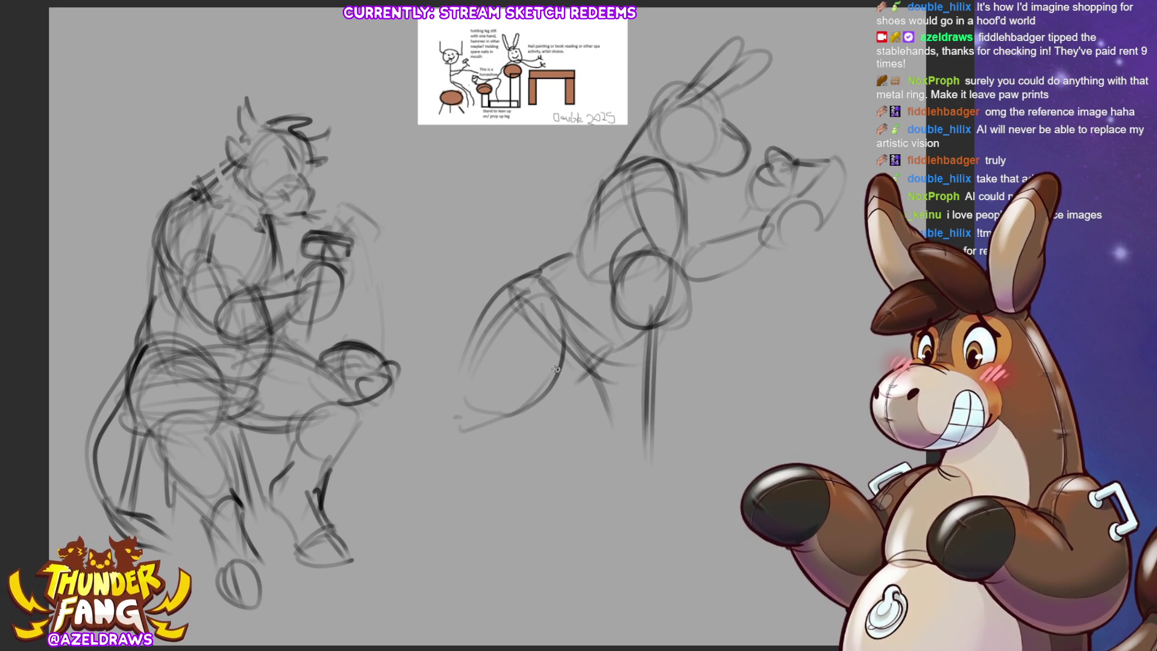
Sketch the donkey's thigh, long legs, shins, two hooves and ground line, plus a curve between the figures.
{"action": "mouse_move", "coordinate": [522, 353]}
{"action": "left_mouse_down"}
{"action": "mouse_move", "coordinate": [511, 410]}
{"action": "mouse_move", "coordinate": [598, 386]}
{"action": "left_mouse_up"}
{"action": "mouse_move", "coordinate": [524, 287]}
{"action": "left_mouse_down"}
{"action": "mouse_move", "coordinate": [560, 464]}
{"action": "mouse_move", "coordinate": [609, 368]}
{"action": "mouse_move", "coordinate": [591, 470]}
{"action": "left_mouse_up"}
{"action": "left_click_drag", "start_coordinate": [527, 416], "coordinate": [520, 502]}
{"action": "left_click_drag", "start_coordinate": [588, 446], "coordinate": [561, 531]}
{"action": "left_click_drag", "start_coordinate": [507, 458], "coordinate": [499, 501]}
{"action": "mouse_move", "coordinate": [513, 453]}
{"action": "left_mouse_down"}
{"action": "mouse_move", "coordinate": [518, 532]}
{"action": "mouse_move", "coordinate": [586, 554]}
{"action": "mouse_move", "coordinate": [595, 569]}
{"action": "left_mouse_up"}
{"action": "mouse_move", "coordinate": [525, 538]}
{"action": "left_mouse_down"}
{"action": "mouse_move", "coordinate": [546, 549]}
{"action": "mouse_move", "coordinate": [569, 533]}
{"action": "mouse_move", "coordinate": [633, 576]}
{"action": "left_mouse_up"}
{"action": "mouse_move", "coordinate": [544, 580]}
{"action": "left_mouse_down"}
{"action": "mouse_move", "coordinate": [579, 570]}
{"action": "mouse_move", "coordinate": [576, 594]}
{"action": "mouse_move", "coordinate": [624, 609]}
{"action": "left_mouse_up"}
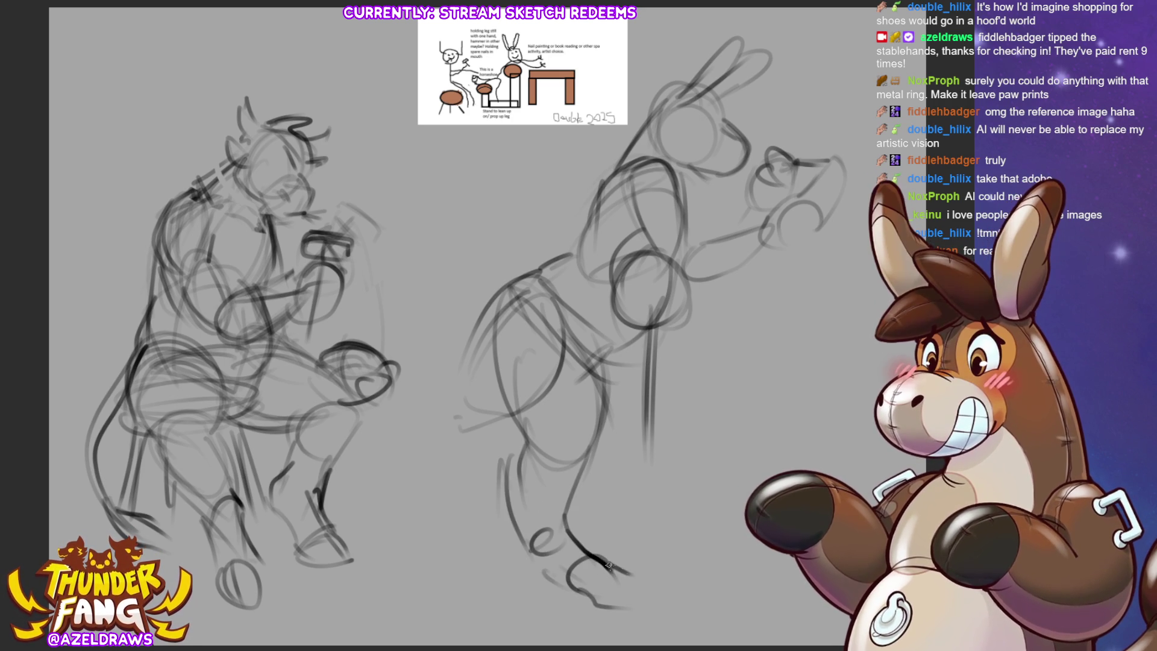
{"action": "left_click_drag", "start_coordinate": [606, 561], "coordinate": [650, 602]}
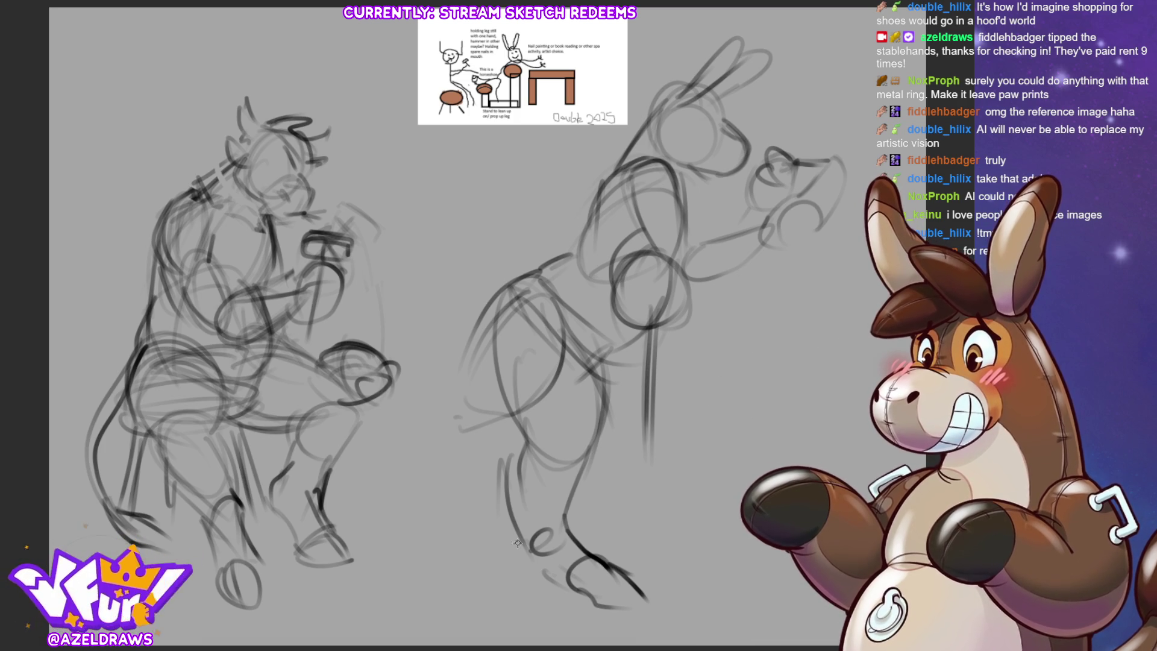
{"action": "mouse_move", "coordinate": [395, 380]}
{"action": "left_mouse_down"}
{"action": "mouse_move", "coordinate": [425, 366]}
{"action": "mouse_move", "coordinate": [476, 390]}
{"action": "left_mouse_up"}
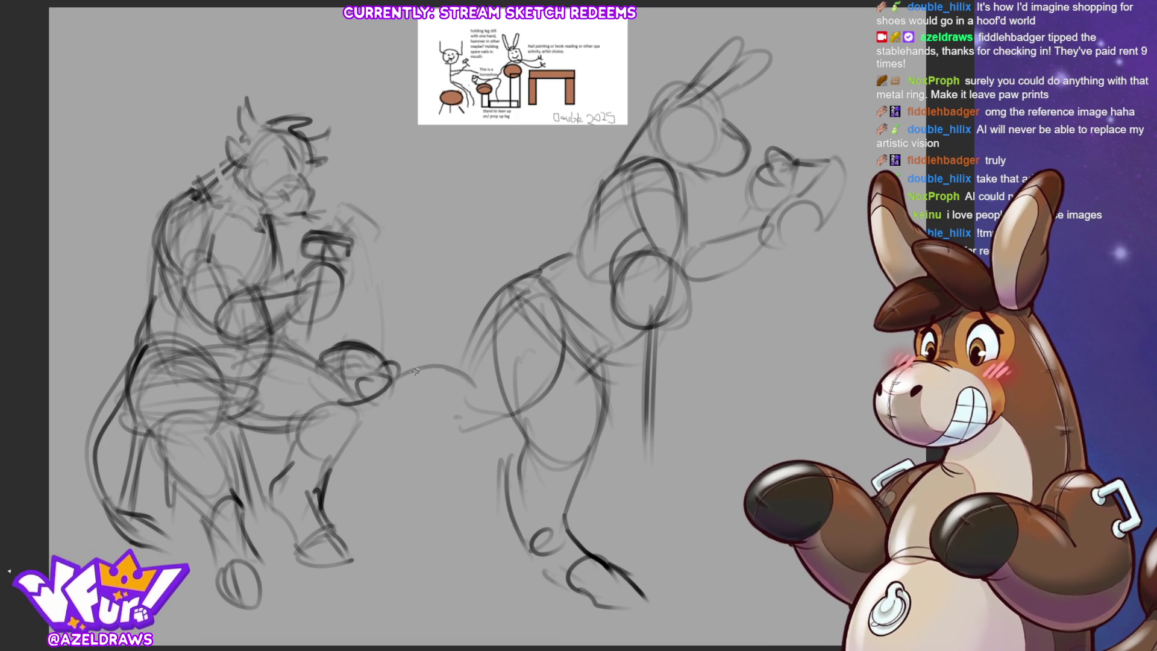
Add knee strokes between the figures, then shrink the donkey sketch from the top and shift it right.
{"action": "mouse_move", "coordinate": [389, 402]}
{"action": "left_mouse_down"}
{"action": "mouse_move", "coordinate": [445, 449]}
{"action": "mouse_move", "coordinate": [551, 395]}
{"action": "mouse_move", "coordinate": [476, 446]}
{"action": "left_mouse_up"}
{"action": "mouse_move", "coordinate": [494, 380]}
{"action": "left_mouse_down"}
{"action": "mouse_move", "coordinate": [485, 425]}
{"action": "mouse_move", "coordinate": [407, 416]}
{"action": "left_mouse_up"}
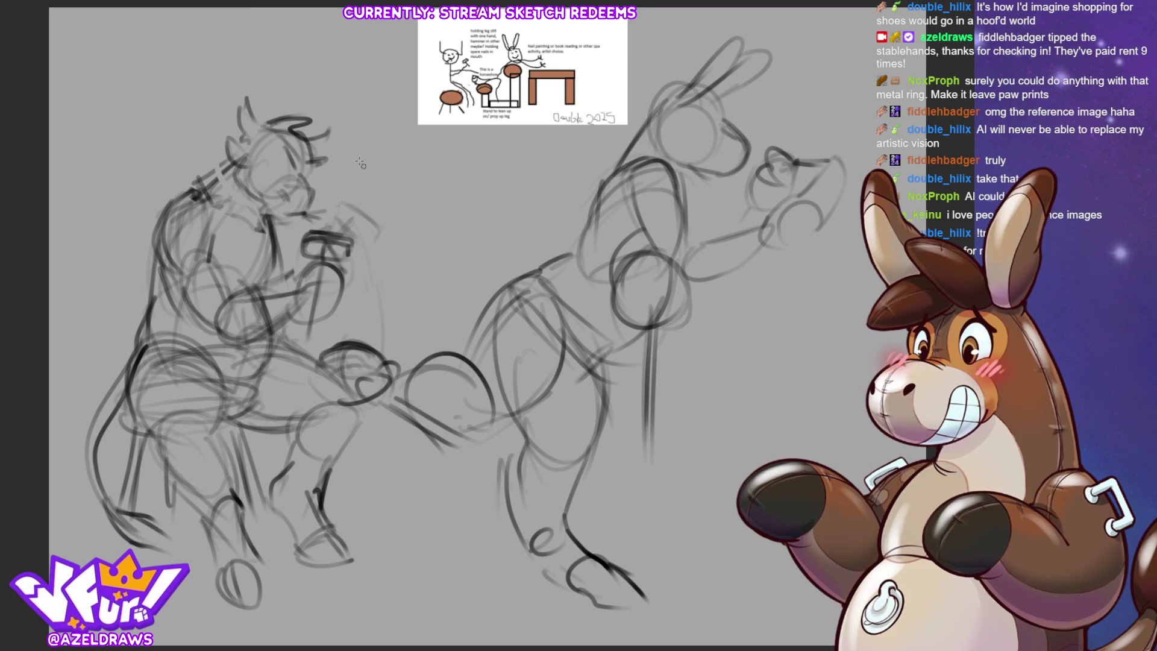
{"action": "key", "text": "ctrl+t"}
{"action": "left_click_drag", "start_coordinate": [597, 36], "coordinate": [597, 106]}
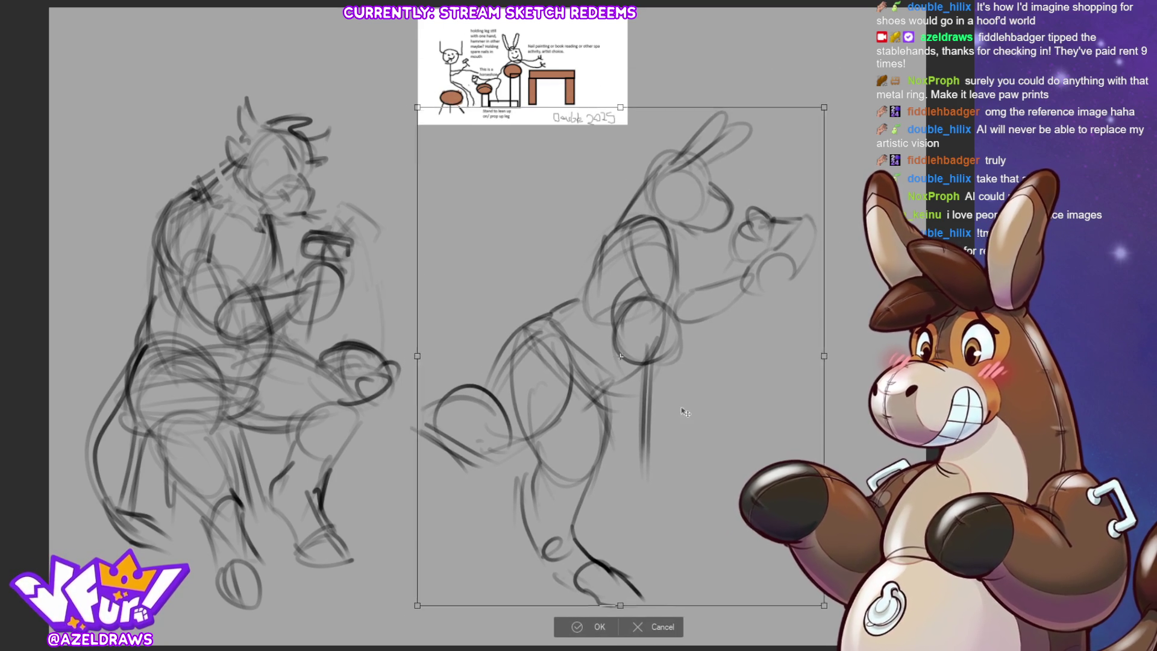
{"action": "left_click_drag", "start_coordinate": [623, 540], "coordinate": [637, 536]}
{"action": "left_click", "coordinate": [588, 625]}
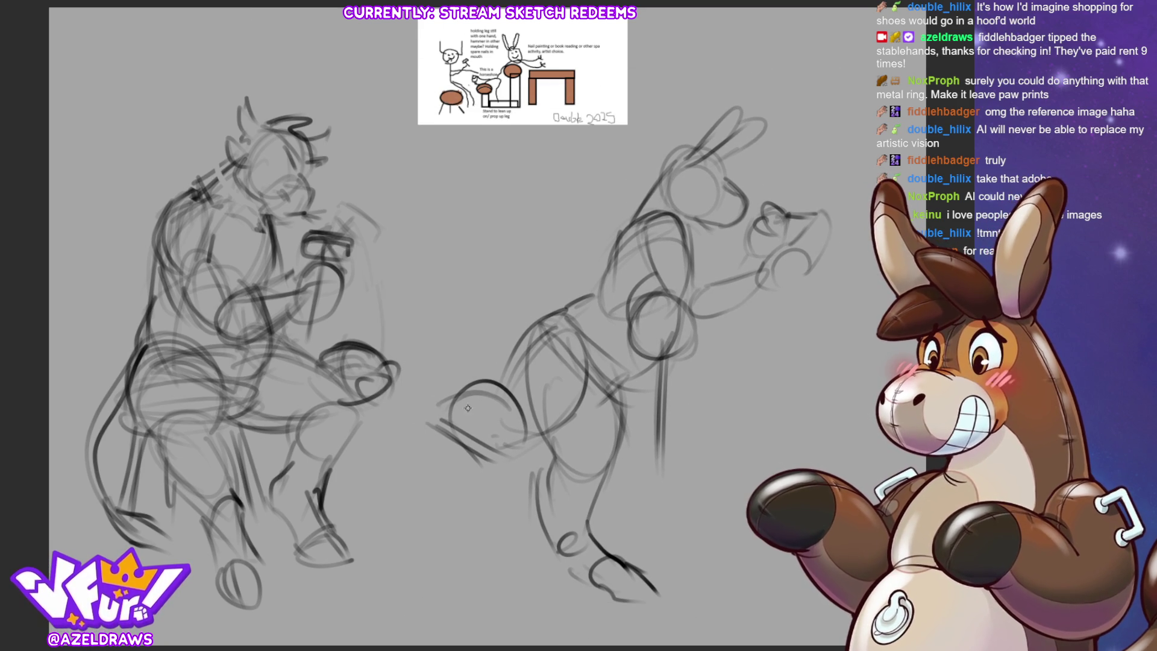
Sketch a rounded lump between the figures and extend the donkey's front leg downward.
{"action": "mouse_move", "coordinate": [453, 393]}
{"action": "left_mouse_down"}
{"action": "mouse_move", "coordinate": [416, 379]}
{"action": "mouse_move", "coordinate": [449, 413]}
{"action": "mouse_move", "coordinate": [406, 413]}
{"action": "mouse_move", "coordinate": [403, 385]}
{"action": "mouse_move", "coordinate": [371, 348]}
{"action": "mouse_move", "coordinate": [386, 403]}
{"action": "mouse_move", "coordinate": [410, 421]}
{"action": "left_mouse_up"}
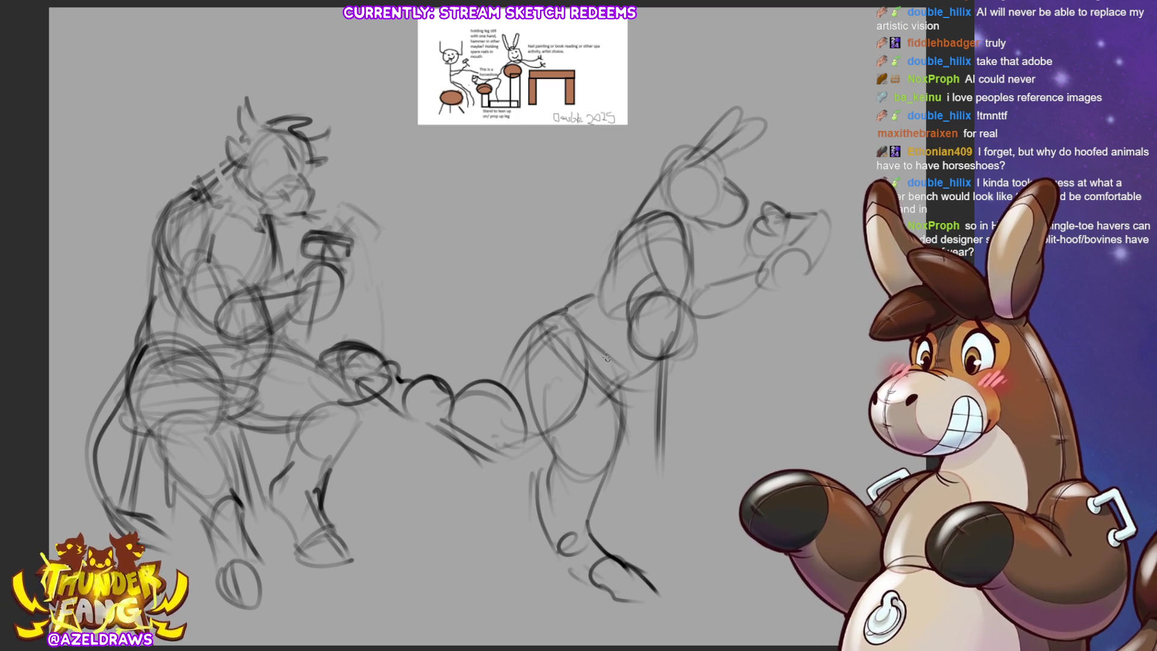
{"action": "left_click_drag", "start_coordinate": [660, 416], "coordinate": [650, 578]}
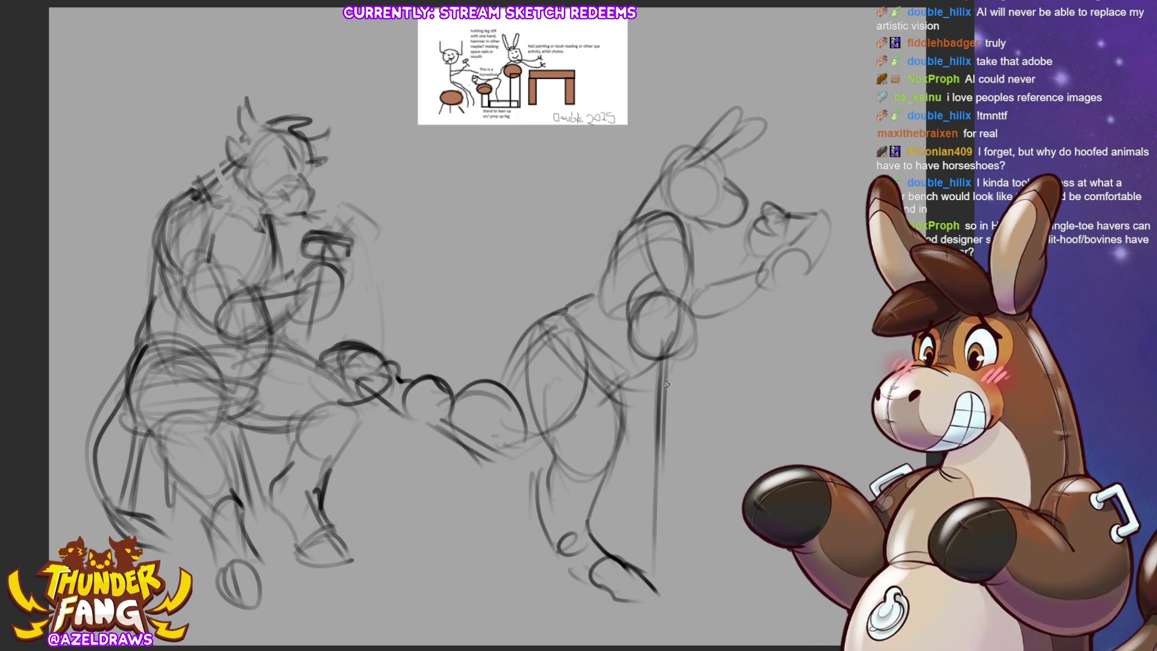
{"action": "left_click_drag", "start_coordinate": [667, 382], "coordinate": [661, 567]}
{"action": "left_click_drag", "start_coordinate": [656, 515], "coordinate": [646, 569]}
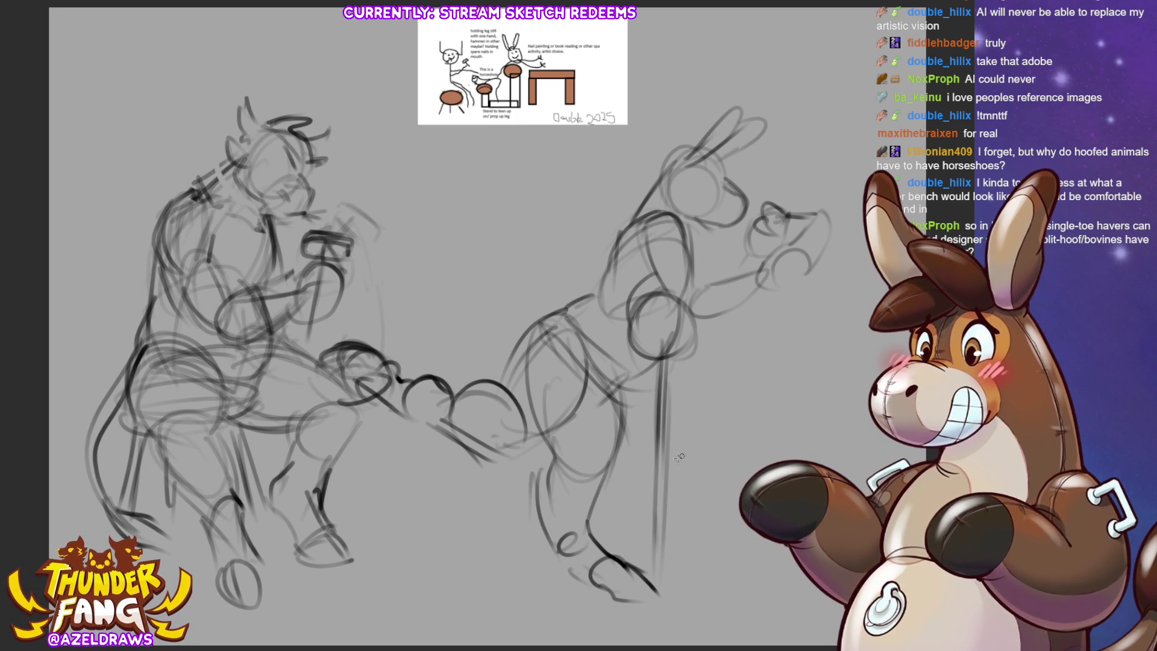
Rough in a round-topped stand with two parallel legs, a floor line and an elliptical base.
{"action": "left_click_drag", "start_coordinate": [492, 455], "coordinate": [422, 458]}
{"action": "left_click_drag", "start_coordinate": [477, 423], "coordinate": [422, 463]}
{"action": "left_click_drag", "start_coordinate": [503, 437], "coordinate": [495, 477]}
{"action": "left_click_drag", "start_coordinate": [476, 423], "coordinate": [434, 491]}
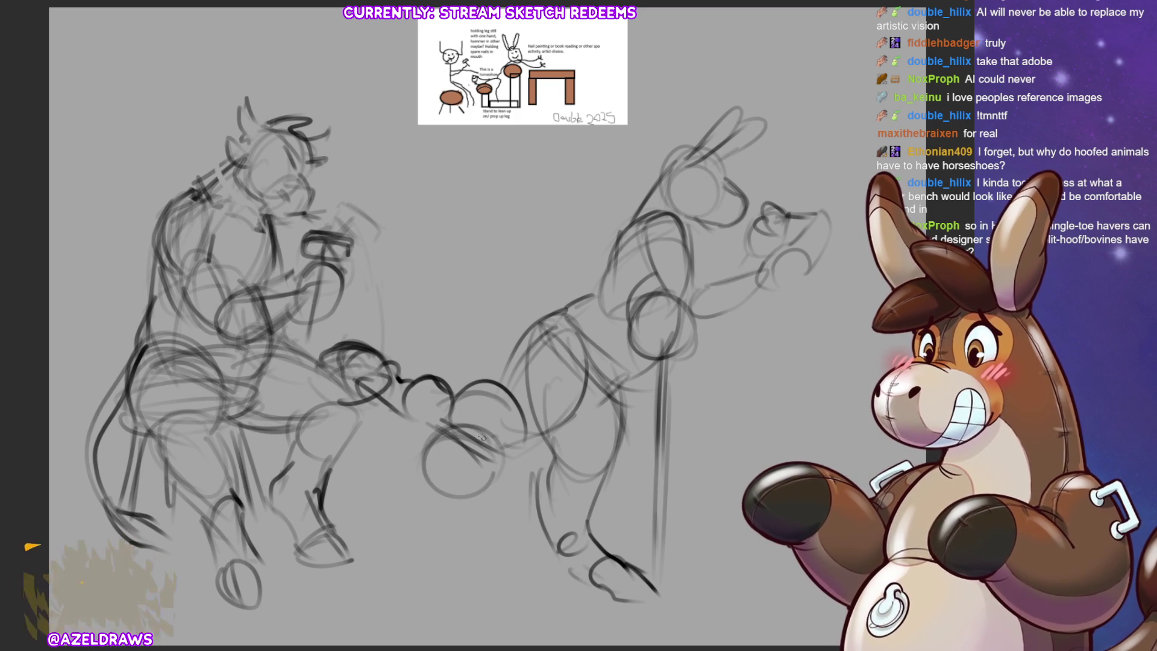
{"action": "mouse_move", "coordinate": [495, 449]}
{"action": "left_mouse_down"}
{"action": "mouse_move", "coordinate": [422, 473]}
{"action": "mouse_move", "coordinate": [451, 572]}
{"action": "left_mouse_up"}
{"action": "left_click_drag", "start_coordinate": [452, 486], "coordinate": [451, 575]}
{"action": "left_click_drag", "start_coordinate": [462, 481], "coordinate": [463, 566]}
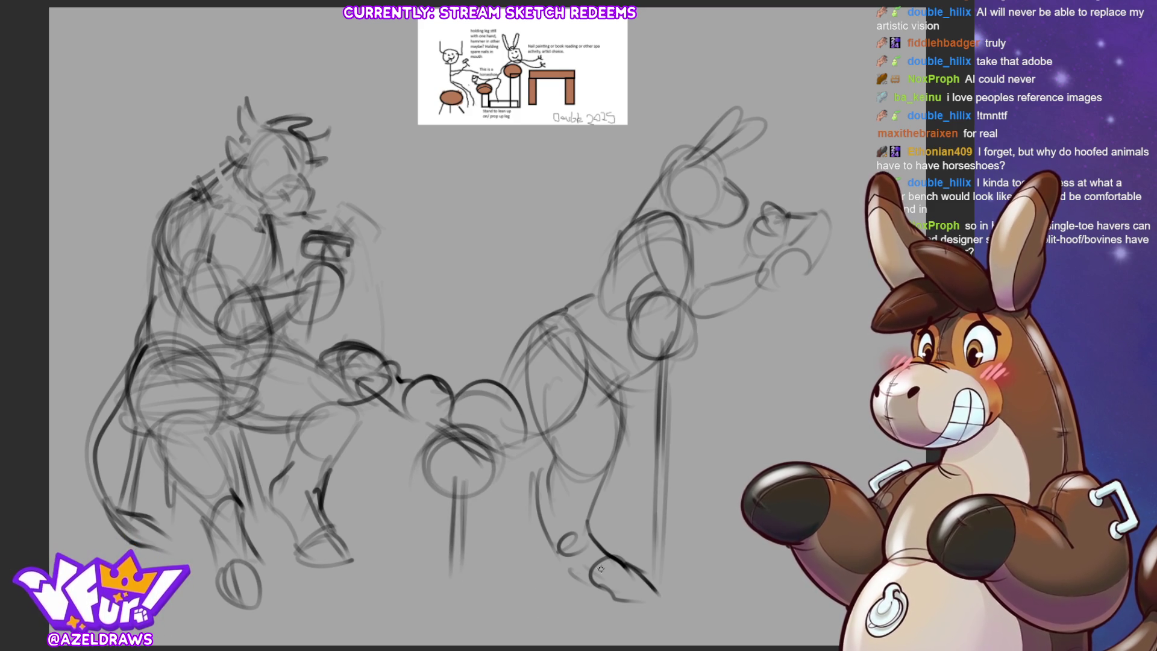
{"action": "mouse_move", "coordinate": [471, 577]}
{"action": "left_mouse_down"}
{"action": "mouse_move", "coordinate": [450, 577]}
{"action": "mouse_move", "coordinate": [657, 582]}
{"action": "left_mouse_up"}
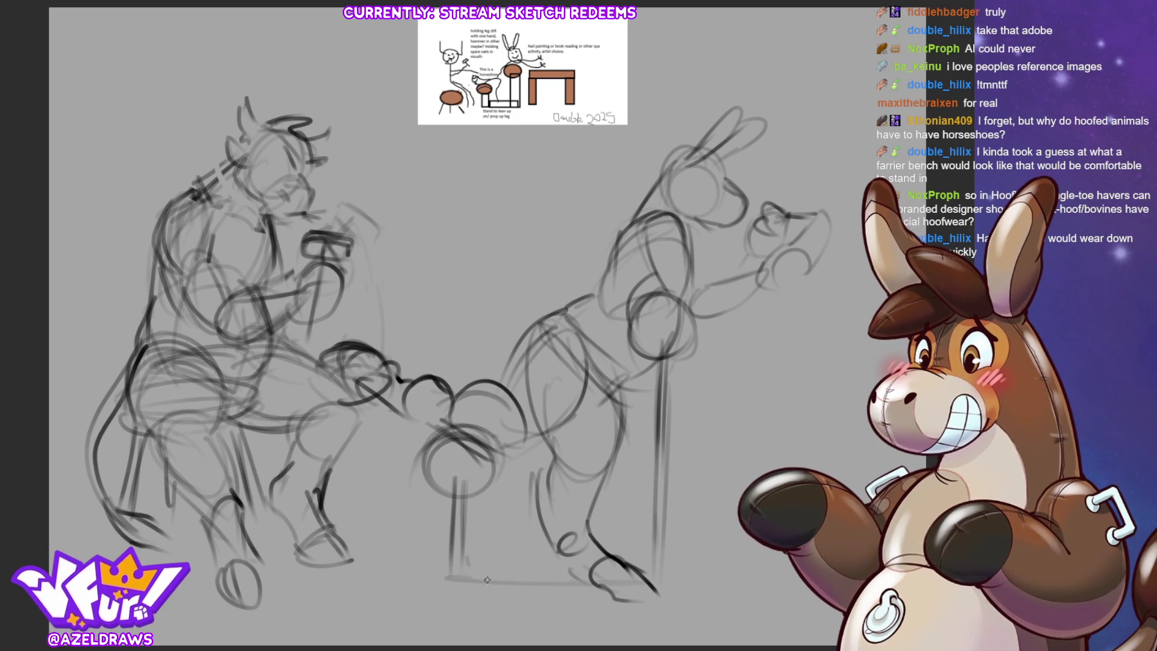
{"action": "mouse_move", "coordinate": [519, 581]}
{"action": "left_mouse_down"}
{"action": "mouse_move", "coordinate": [422, 571]}
{"action": "mouse_move", "coordinate": [512, 588]}
{"action": "left_mouse_up"}
{"action": "mouse_move", "coordinate": [410, 576]}
{"action": "left_mouse_down"}
{"action": "mouse_move", "coordinate": [660, 601]}
{"action": "mouse_move", "coordinate": [687, 579]}
{"action": "left_mouse_up"}
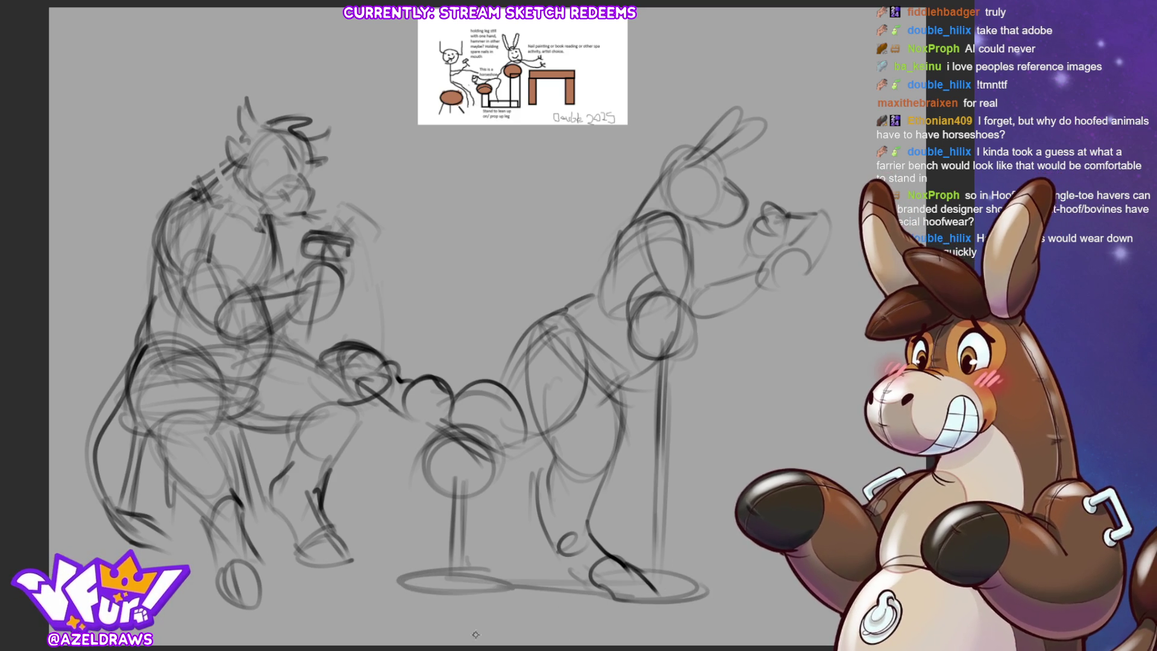
Sketch the curving lines along the donkey's back.
{"action": "left_click_drag", "start_coordinate": [573, 300], "coordinate": [488, 341]}
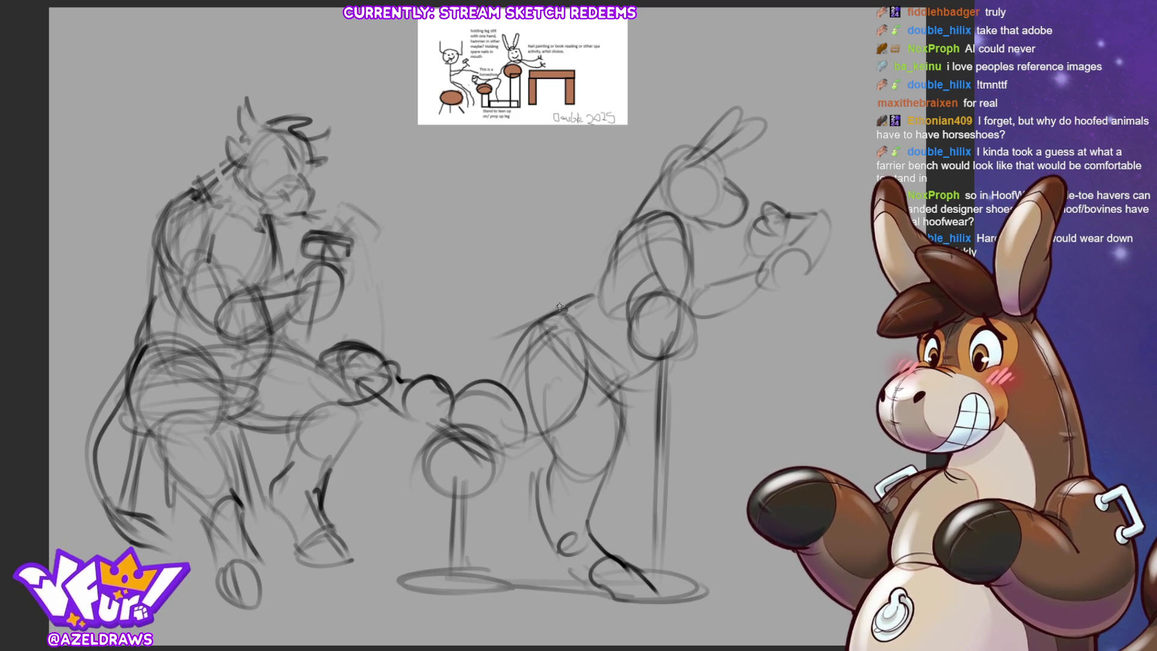
{"action": "left_click_drag", "start_coordinate": [573, 303], "coordinate": [513, 328]}
{"action": "mouse_move", "coordinate": [482, 280]}
{"action": "left_mouse_down"}
{"action": "mouse_move", "coordinate": [506, 332]}
{"action": "mouse_move", "coordinate": [593, 285]}
{"action": "left_mouse_up"}
{"action": "left_click_drag", "start_coordinate": [494, 270], "coordinate": [480, 328]}
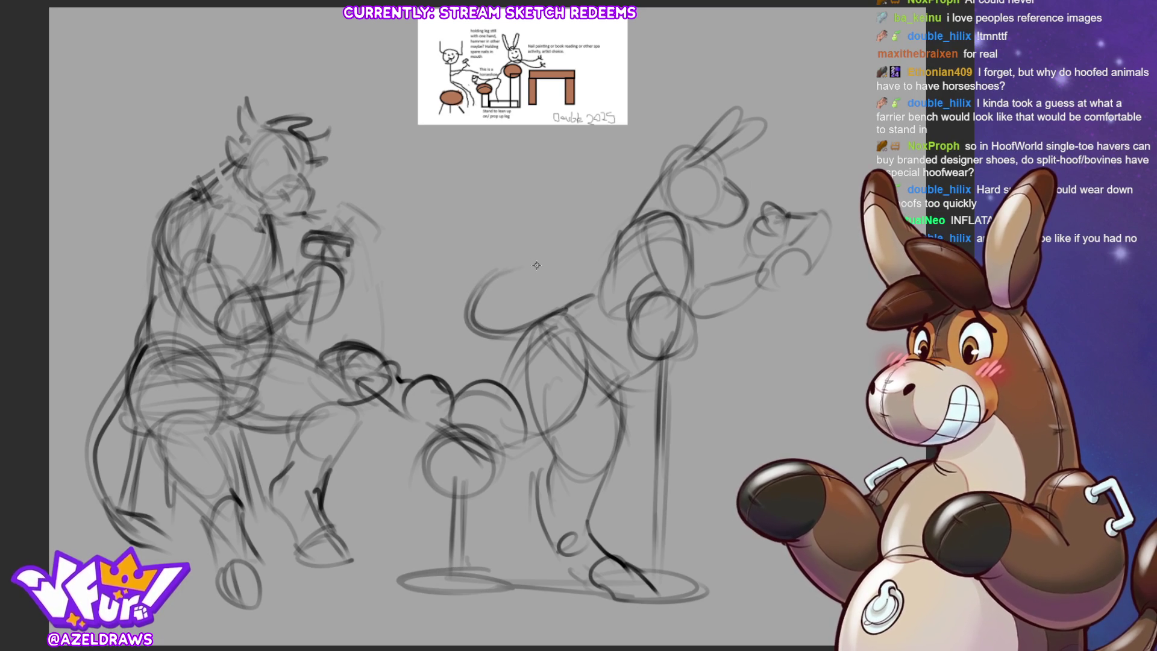
Add rough strokes to the donkey's back, belly, haunch and chest.
{"action": "mouse_move", "coordinate": [485, 279]}
{"action": "left_mouse_down"}
{"action": "mouse_move", "coordinate": [537, 289]}
{"action": "mouse_move", "coordinate": [548, 249]}
{"action": "mouse_move", "coordinate": [564, 283]}
{"action": "mouse_move", "coordinate": [567, 259]}
{"action": "left_mouse_up"}
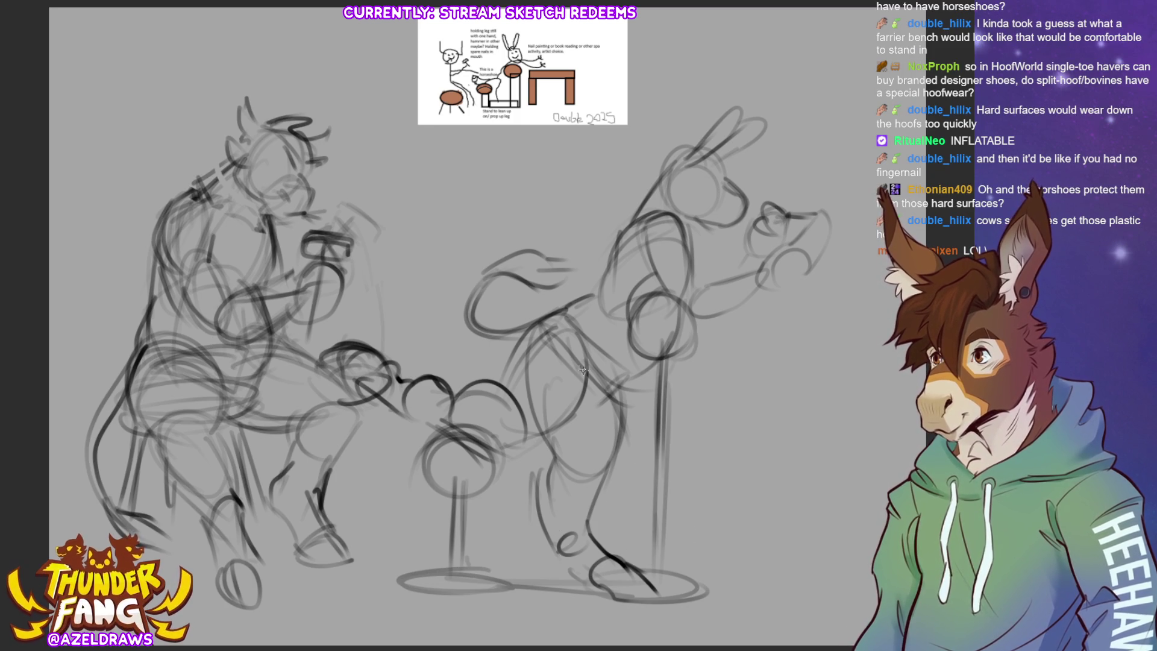
{"action": "mouse_move", "coordinate": [582, 386]}
{"action": "left_mouse_down"}
{"action": "mouse_move", "coordinate": [640, 375]}
{"action": "mouse_move", "coordinate": [663, 357]}
{"action": "mouse_move", "coordinate": [606, 398]}
{"action": "left_mouse_up"}
{"action": "left_click_drag", "start_coordinate": [532, 323], "coordinate": [608, 299]}
{"action": "mouse_move", "coordinate": [503, 352]}
{"action": "left_mouse_down"}
{"action": "mouse_move", "coordinate": [580, 407]}
{"action": "mouse_move", "coordinate": [575, 395]}
{"action": "left_mouse_up"}
{"action": "mouse_move", "coordinate": [552, 308]}
{"action": "left_mouse_down"}
{"action": "mouse_move", "coordinate": [591, 405]}
{"action": "mouse_move", "coordinate": [564, 415]}
{"action": "left_mouse_up"}
{"action": "mouse_move", "coordinate": [563, 328]}
{"action": "left_mouse_down"}
{"action": "mouse_move", "coordinate": [632, 398]}
{"action": "mouse_move", "coordinate": [533, 417]}
{"action": "left_mouse_up"}
{"action": "left_click_drag", "start_coordinate": [504, 347], "coordinate": [567, 398]}
{"action": "left_click_drag", "start_coordinate": [561, 308], "coordinate": [519, 328]}
{"action": "left_click_drag", "start_coordinate": [520, 328], "coordinate": [502, 355]}
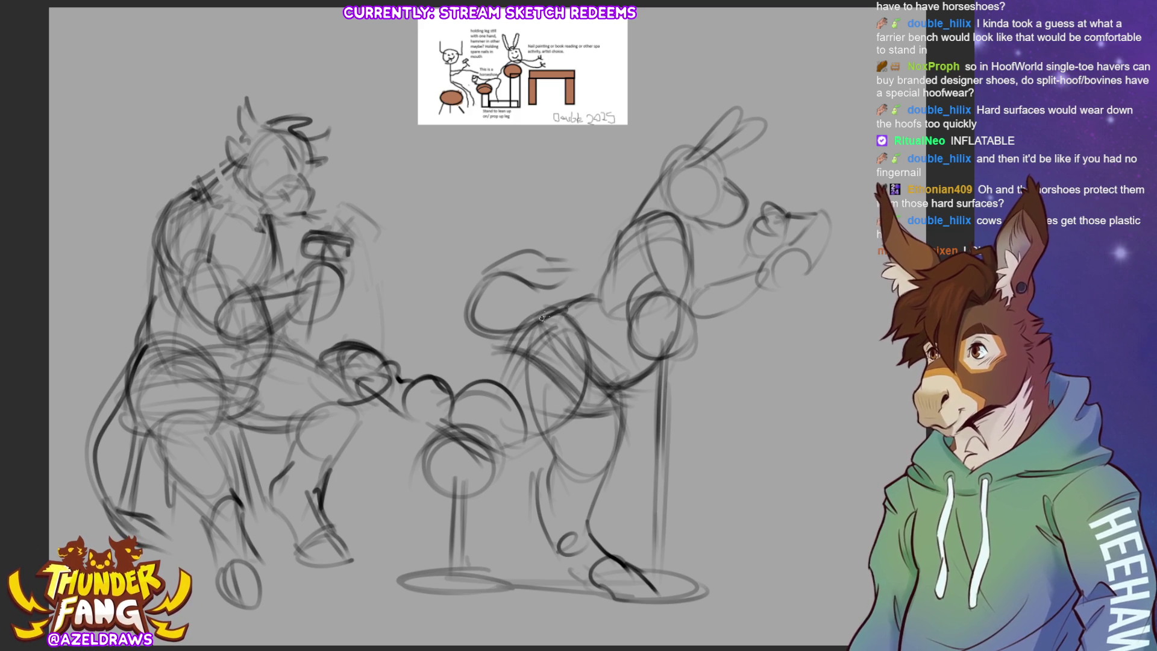
{"action": "left_click_drag", "start_coordinate": [624, 233], "coordinate": [589, 303]}
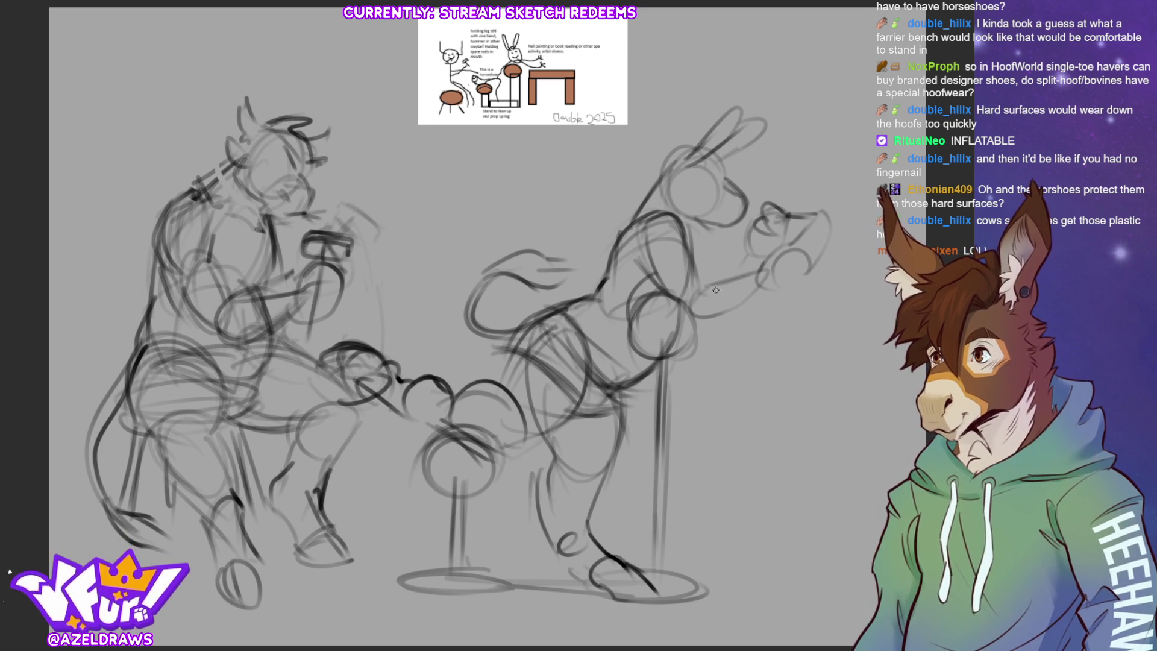
Sketch the donkey's raised hand with finger loops and darken its forearm and wrist, undoing one stray arm stroke.
{"action": "mouse_move", "coordinate": [694, 282]}
{"action": "left_mouse_down"}
{"action": "mouse_move", "coordinate": [727, 275]}
{"action": "mouse_move", "coordinate": [693, 314]}
{"action": "mouse_move", "coordinate": [827, 272]}
{"action": "mouse_move", "coordinate": [777, 241]}
{"action": "mouse_move", "coordinate": [790, 250]}
{"action": "mouse_move", "coordinate": [816, 215]}
{"action": "mouse_move", "coordinate": [832, 253]}
{"action": "mouse_move", "coordinate": [772, 295]}
{"action": "mouse_move", "coordinate": [787, 288]}
{"action": "left_mouse_up"}
{"action": "key", "text": "ctrl+z"}
{"action": "mouse_move", "coordinate": [814, 252]}
{"action": "left_mouse_down"}
{"action": "mouse_move", "coordinate": [825, 221]}
{"action": "mouse_move", "coordinate": [835, 236]}
{"action": "mouse_move", "coordinate": [831, 222]}
{"action": "mouse_move", "coordinate": [808, 262]}
{"action": "mouse_move", "coordinate": [818, 253]}
{"action": "left_mouse_up"}
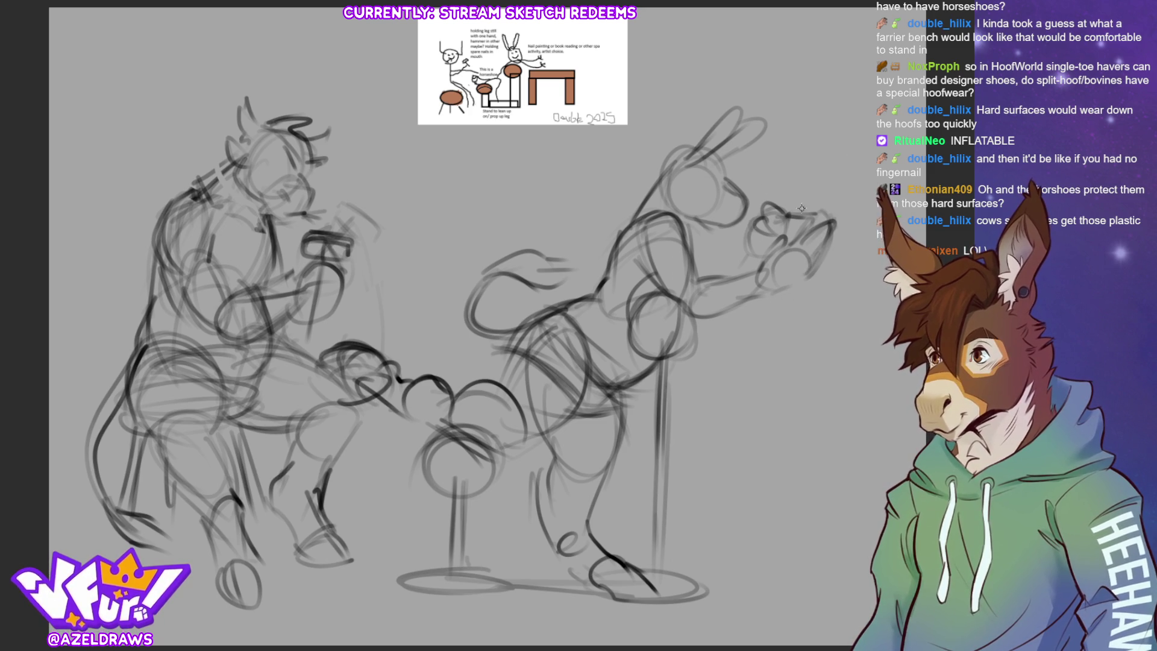
{"action": "mouse_move", "coordinate": [776, 208]}
{"action": "left_mouse_down"}
{"action": "mouse_move", "coordinate": [791, 207]}
{"action": "mouse_move", "coordinate": [777, 225]}
{"action": "mouse_move", "coordinate": [762, 210]}
{"action": "mouse_move", "coordinate": [815, 217]}
{"action": "mouse_move", "coordinate": [760, 255]}
{"action": "left_mouse_up"}
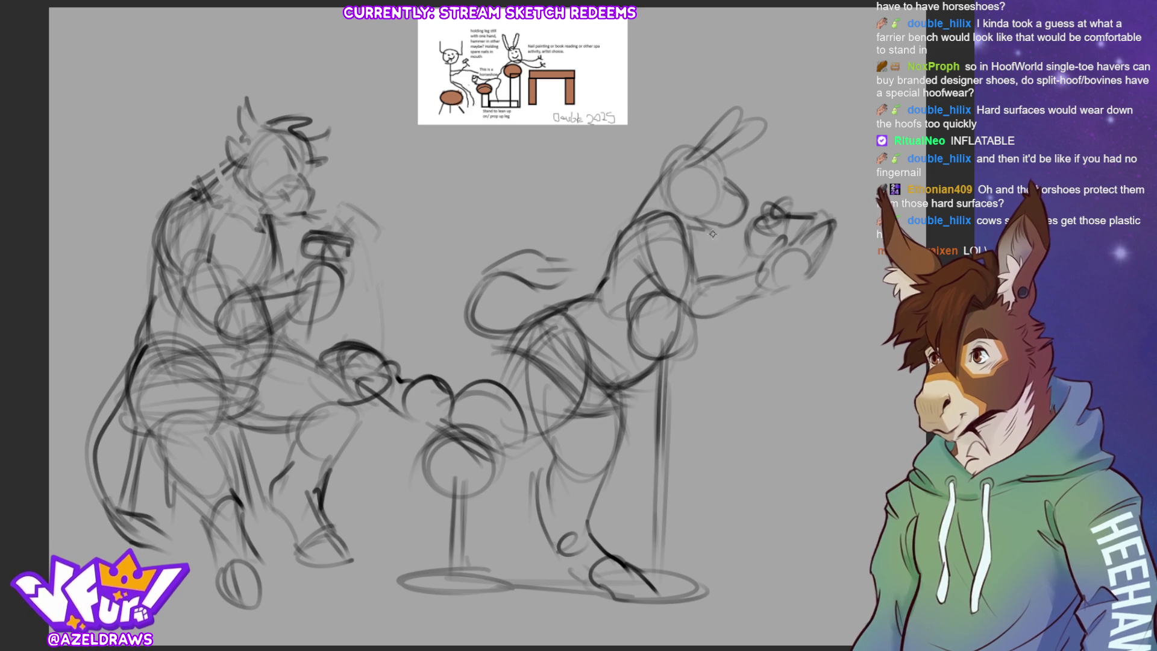
{"action": "left_click_drag", "start_coordinate": [699, 227], "coordinate": [700, 286]}
{"action": "left_click_drag", "start_coordinate": [747, 249], "coordinate": [725, 274]}
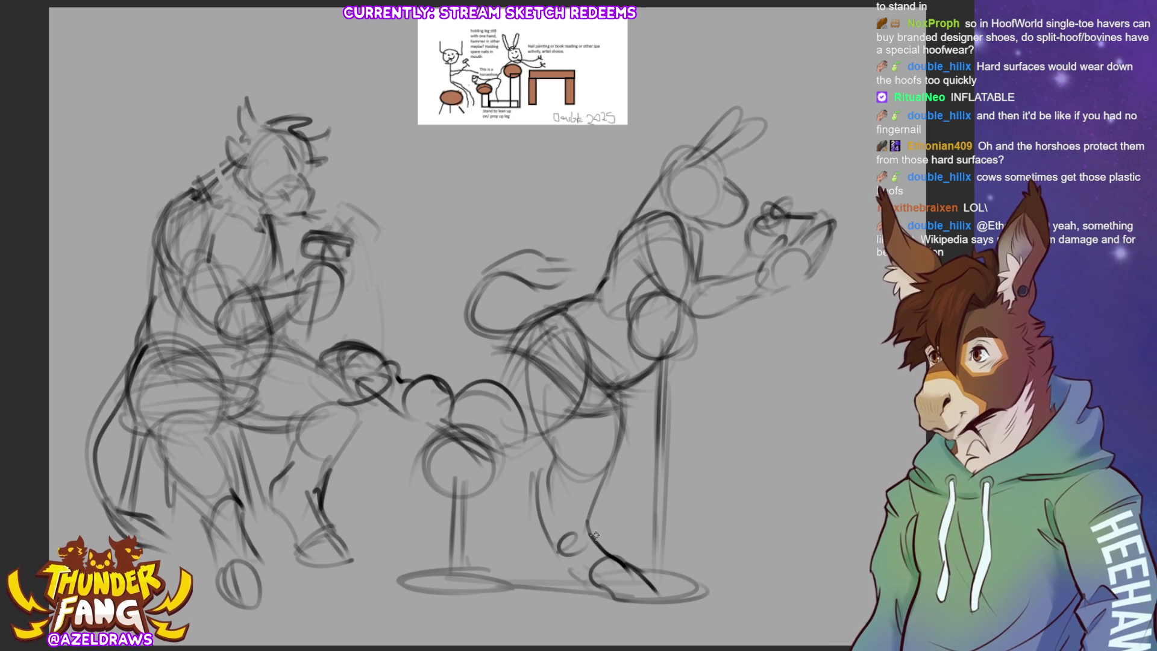
Darken the donkey's back line and add a thin stroke near its hind leg.
{"action": "mouse_move", "coordinate": [646, 213]}
{"action": "left_mouse_down"}
{"action": "mouse_move", "coordinate": [615, 238]}
{"action": "mouse_move", "coordinate": [609, 294]}
{"action": "mouse_move", "coordinate": [601, 286]}
{"action": "mouse_move", "coordinate": [596, 305]}
{"action": "mouse_move", "coordinate": [539, 310]}
{"action": "mouse_move", "coordinate": [503, 374]}
{"action": "left_mouse_up"}
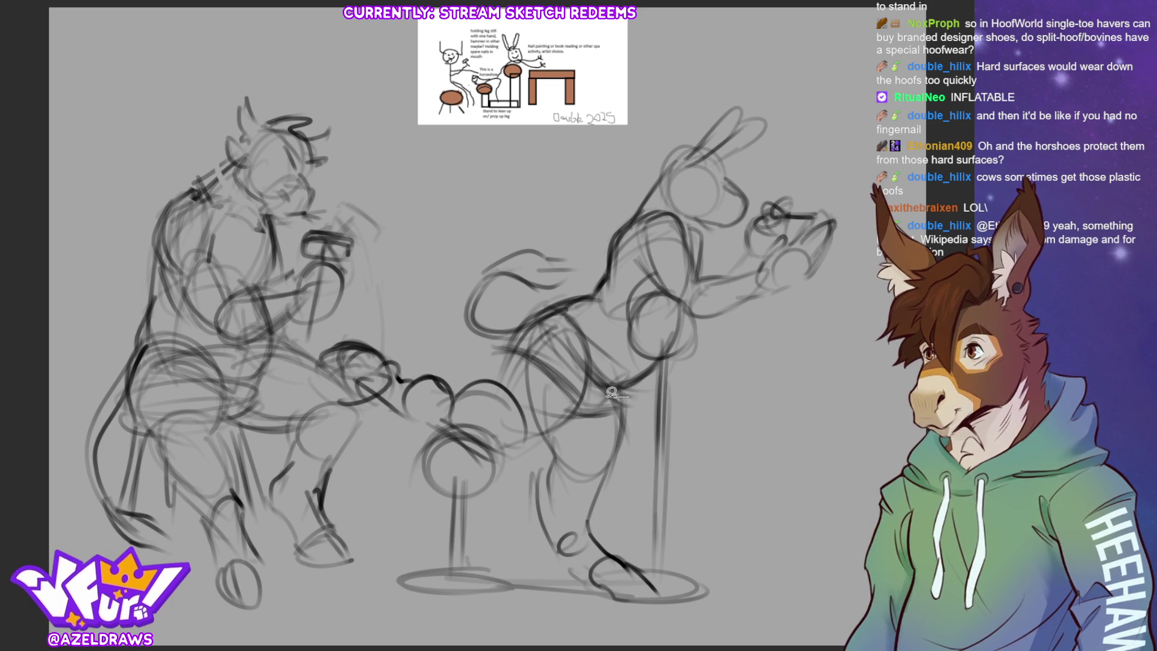
{"action": "mouse_move", "coordinate": [630, 392]}
{"action": "left_mouse_down"}
{"action": "mouse_move", "coordinate": [591, 384]}
{"action": "mouse_move", "coordinate": [552, 435]}
{"action": "mouse_move", "coordinate": [525, 540]}
{"action": "mouse_move", "coordinate": [602, 599]}
{"action": "mouse_move", "coordinate": [675, 594]}
{"action": "mouse_move", "coordinate": [613, 516]}
{"action": "mouse_move", "coordinate": [627, 397]}
{"action": "left_mouse_up"}
Rotate the selected hind leg about 12° clockwise.
{"action": "key", "text": "ctrl+t"}
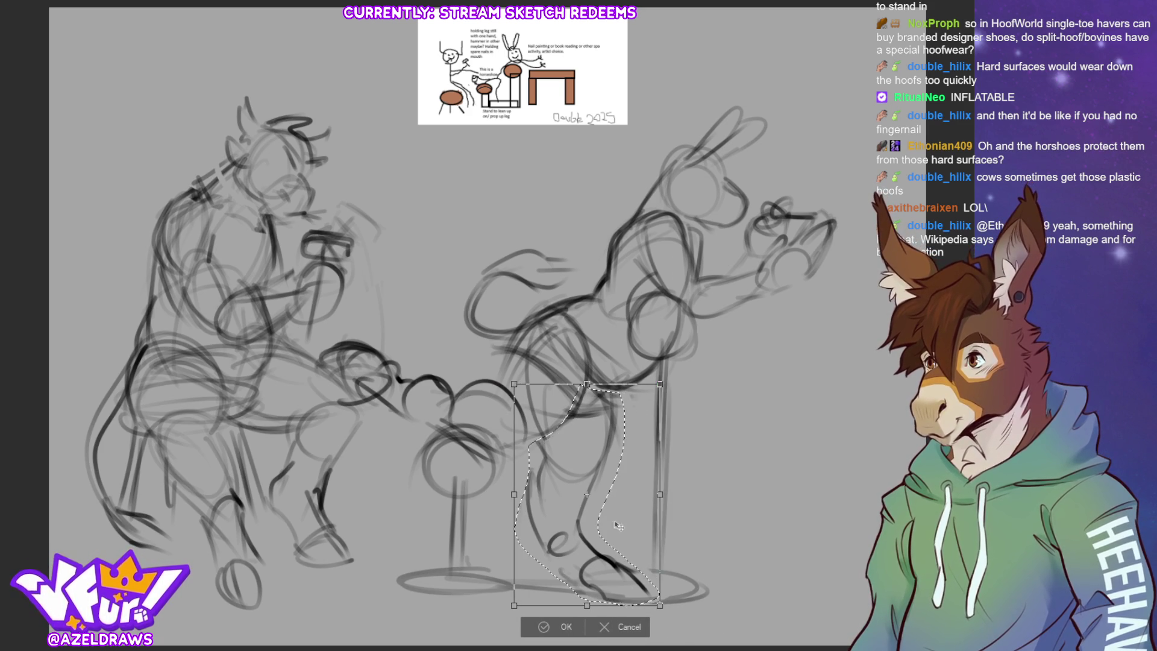
{"action": "left_click_drag", "start_coordinate": [709, 500], "coordinate": [703, 527]}
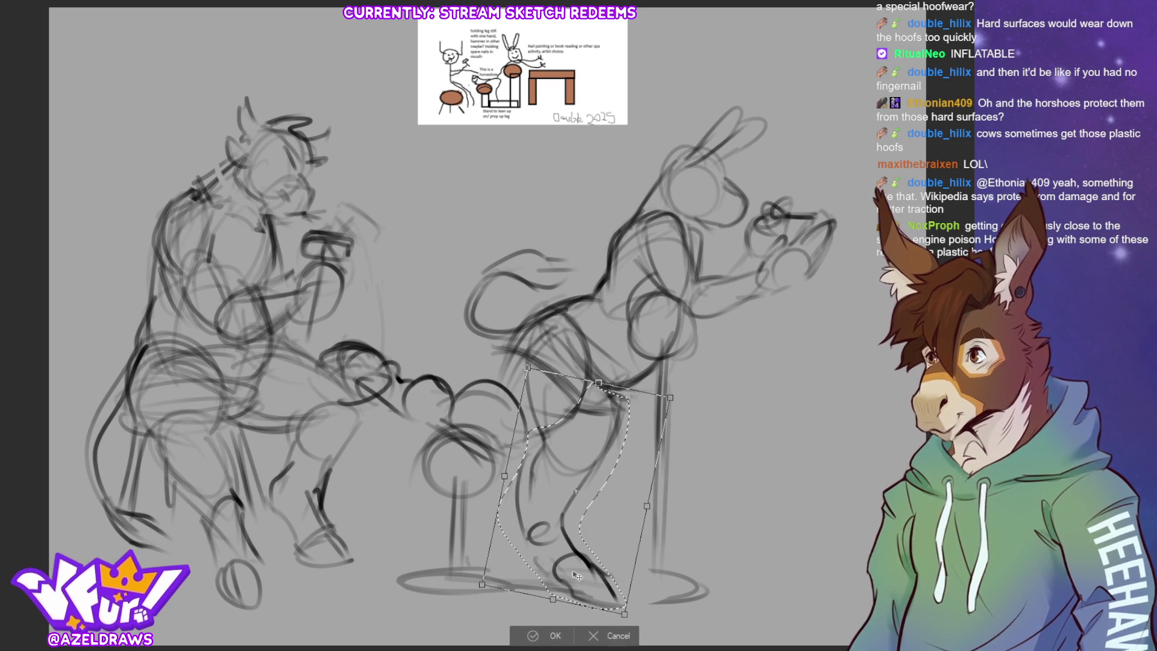
{"action": "left_click", "coordinate": [564, 635]}
Move and tilt the donkey's lower leg and hoof down-right, then deselect.
{"action": "mouse_move", "coordinate": [574, 523]}
{"action": "left_mouse_down"}
{"action": "mouse_move", "coordinate": [560, 515]}
{"action": "mouse_move", "coordinate": [571, 603]}
{"action": "mouse_move", "coordinate": [627, 612]}
{"action": "left_mouse_up"}
{"action": "left_click", "coordinate": [628, 632]}
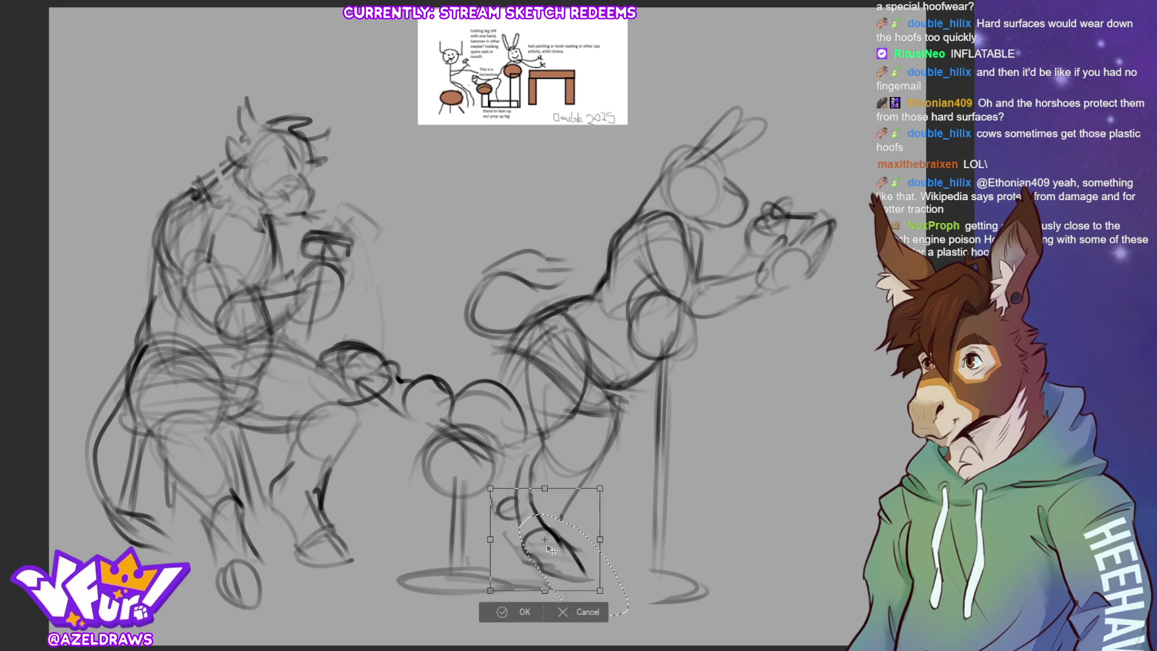
{"action": "mouse_move", "coordinate": [552, 548]}
{"action": "left_mouse_down"}
{"action": "mouse_move", "coordinate": [595, 580]}
{"action": "mouse_move", "coordinate": [657, 581]}
{"action": "mouse_move", "coordinate": [662, 563]}
{"action": "mouse_move", "coordinate": [640, 613]}
{"action": "left_mouse_up"}
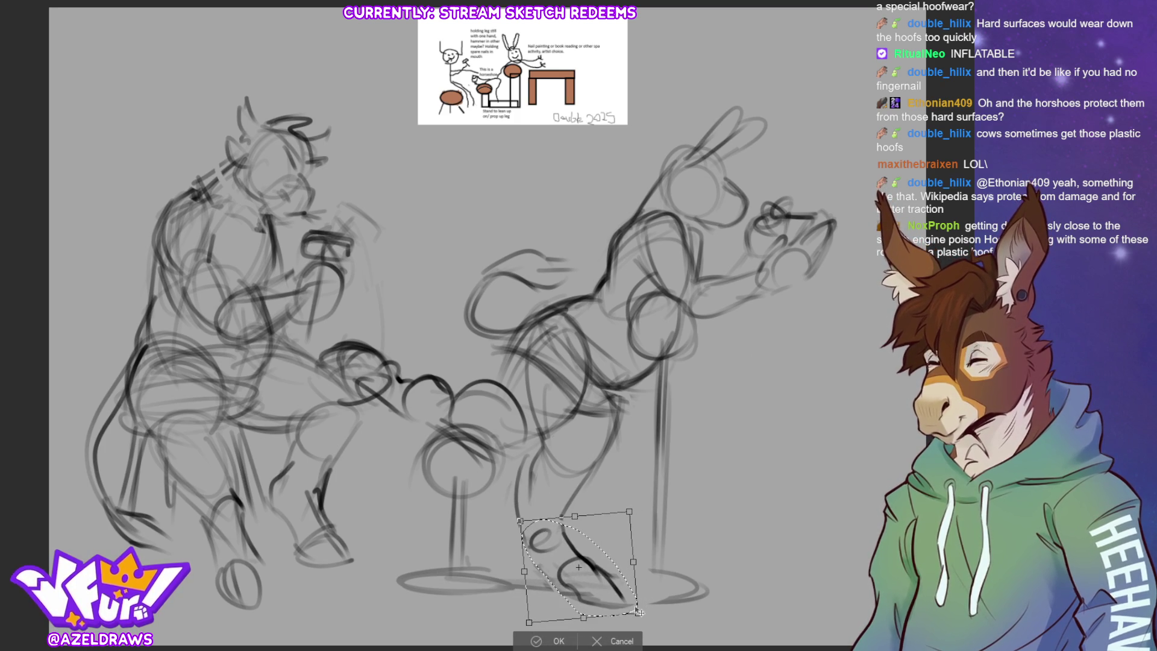
{"action": "left_click", "coordinate": [536, 640]}
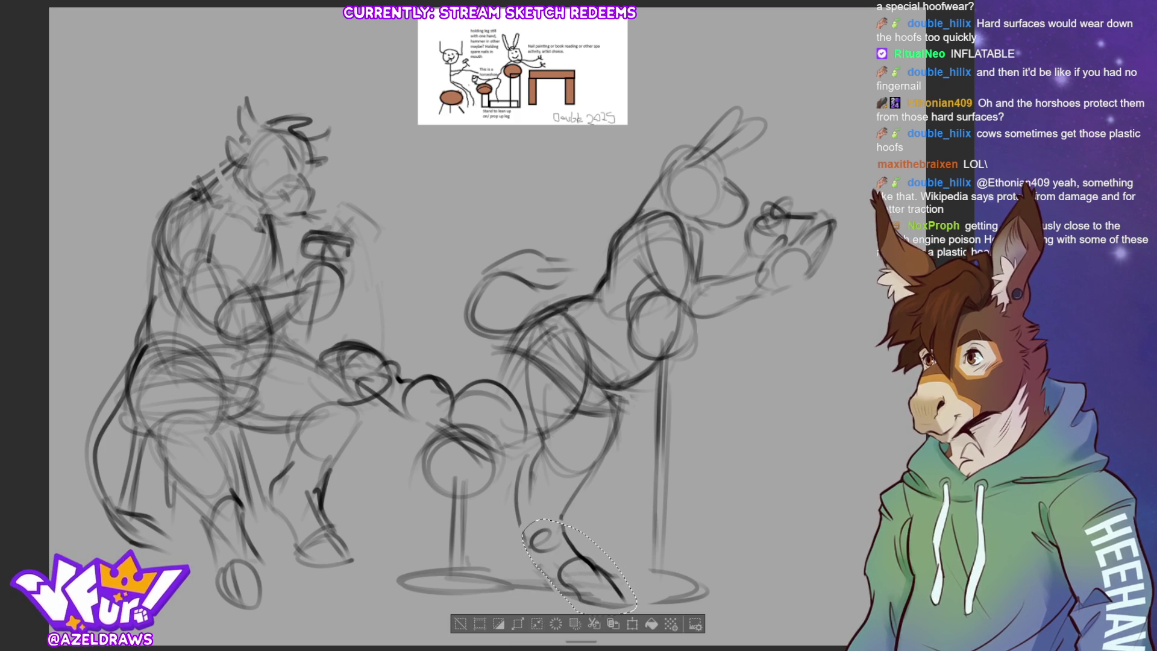
{"action": "key", "text": "ctrl+d"}
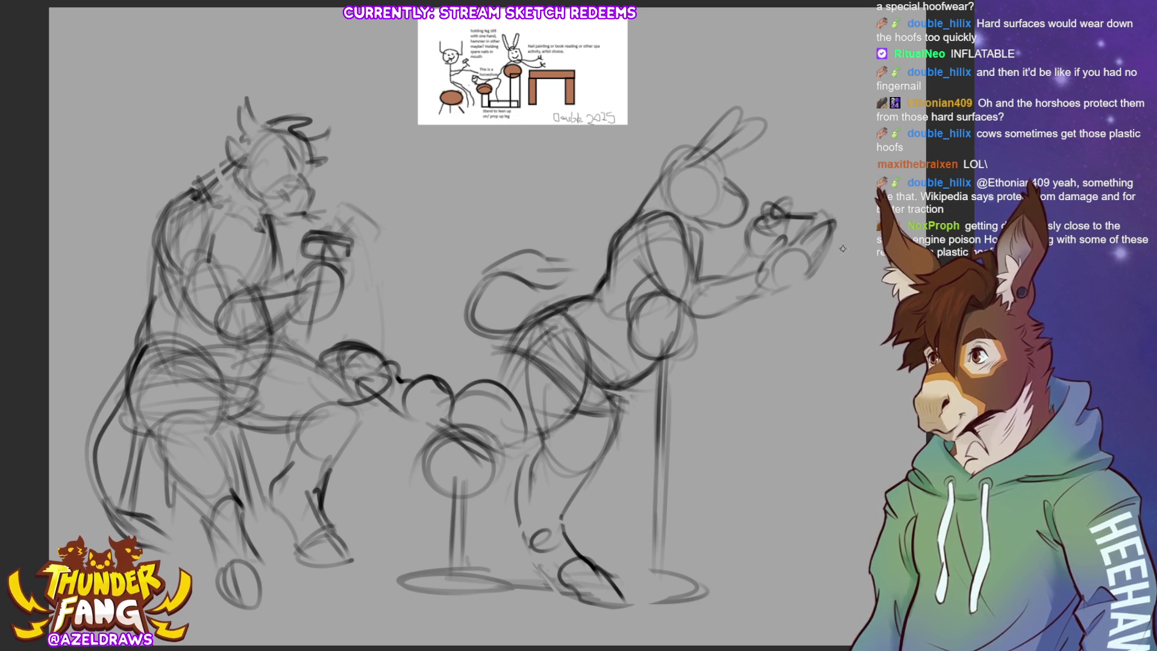
Sketch a round tray top on a tall pole with a splayed base right of the donkey.
{"action": "mouse_move", "coordinate": [681, 318]}
{"action": "left_mouse_down"}
{"action": "mouse_move", "coordinate": [639, 338]}
{"action": "mouse_move", "coordinate": [674, 310]}
{"action": "left_mouse_up"}
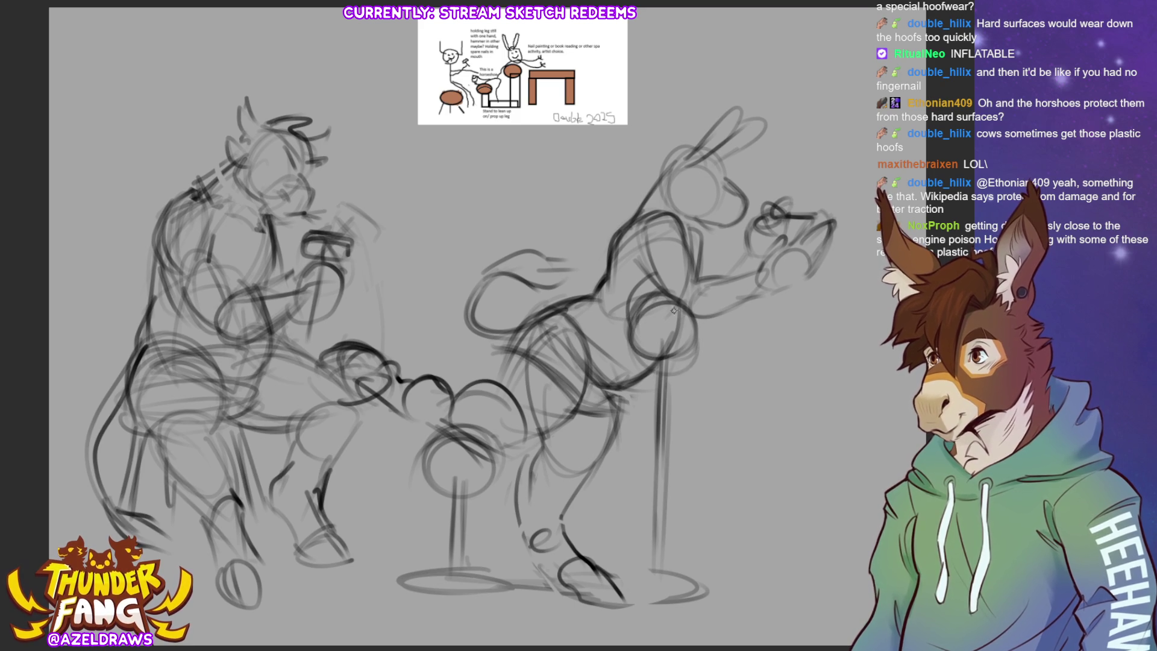
{"action": "mouse_move", "coordinate": [656, 570]}
{"action": "left_mouse_down"}
{"action": "mouse_move", "coordinate": [603, 579]}
{"action": "mouse_move", "coordinate": [672, 596]}
{"action": "left_mouse_up"}
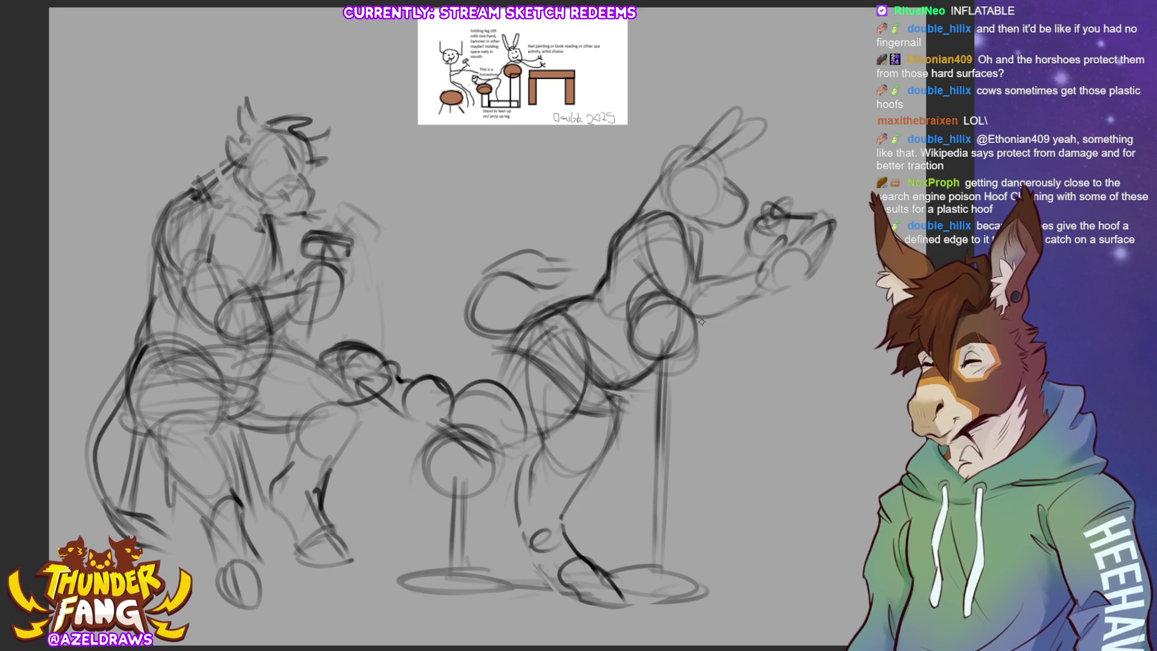
{"action": "mouse_move", "coordinate": [739, 332]}
{"action": "left_mouse_down"}
{"action": "mouse_move", "coordinate": [699, 333]}
{"action": "mouse_move", "coordinate": [830, 336]}
{"action": "mouse_move", "coordinate": [742, 346]}
{"action": "mouse_move", "coordinate": [832, 352]}
{"action": "left_mouse_up"}
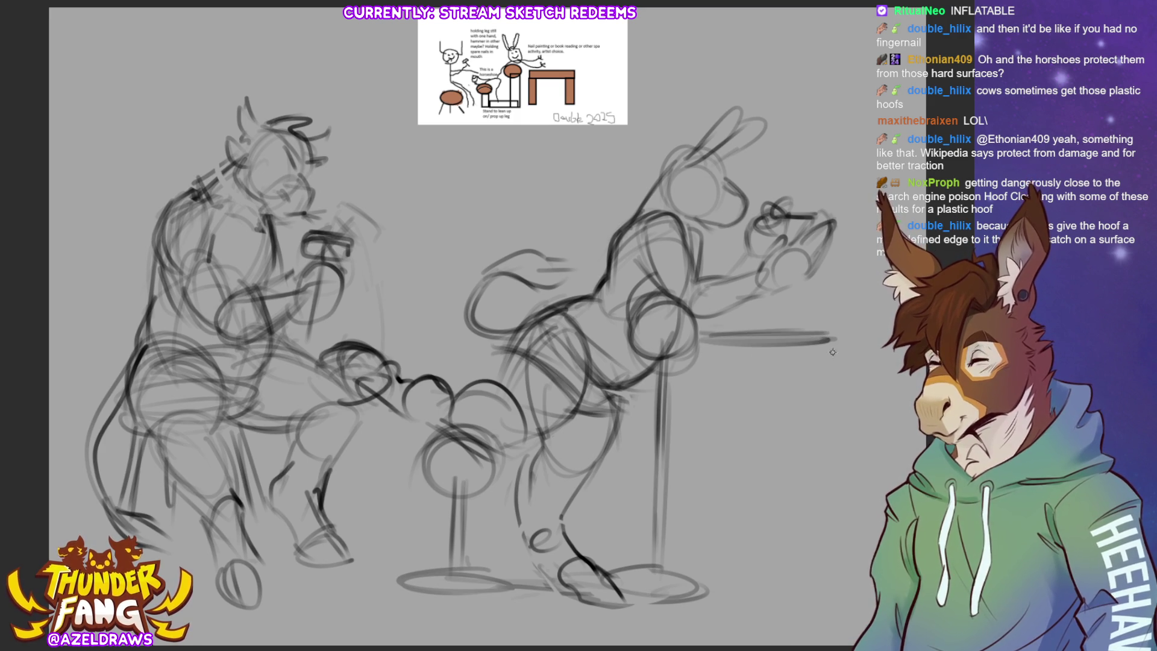
{"action": "mouse_move", "coordinate": [746, 348]}
{"action": "left_mouse_down"}
{"action": "mouse_move", "coordinate": [789, 353]}
{"action": "mouse_move", "coordinate": [761, 358]}
{"action": "mouse_move", "coordinate": [788, 350]}
{"action": "mouse_move", "coordinate": [766, 387]}
{"action": "mouse_move", "coordinate": [754, 572]}
{"action": "mouse_move", "coordinate": [763, 429]}
{"action": "left_mouse_up"}
{"action": "mouse_move", "coordinate": [764, 352]}
{"action": "left_mouse_down"}
{"action": "mouse_move", "coordinate": [754, 573]}
{"action": "mouse_move", "coordinate": [748, 536]}
{"action": "left_mouse_up"}
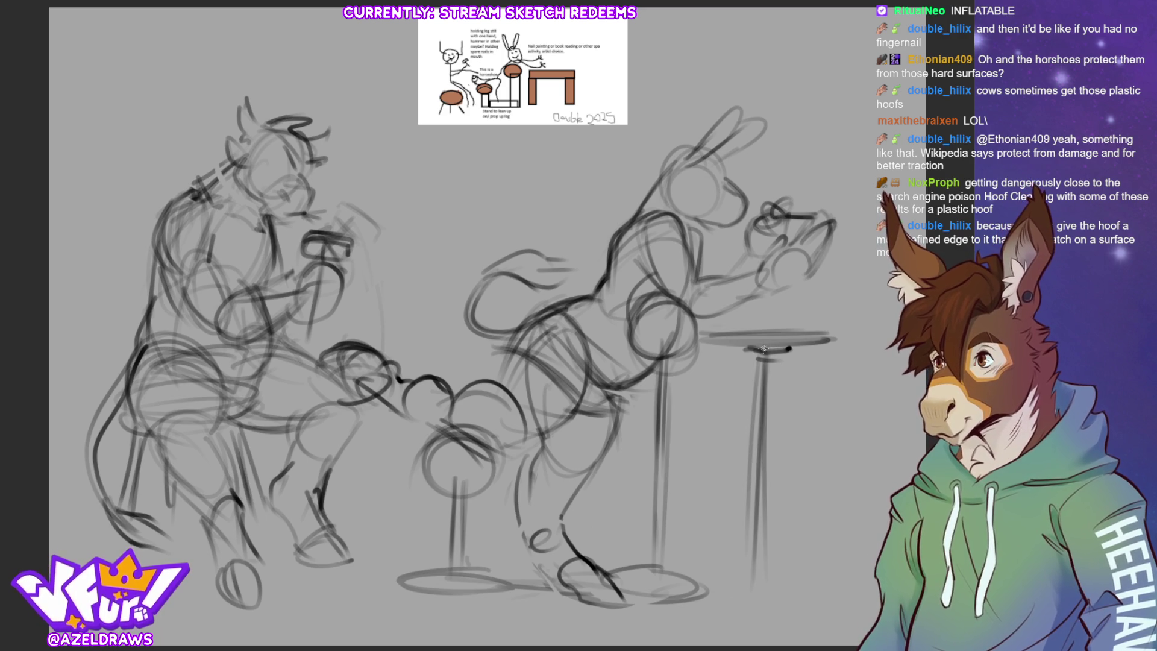
{"action": "left_click_drag", "start_coordinate": [763, 350], "coordinate": [752, 590]}
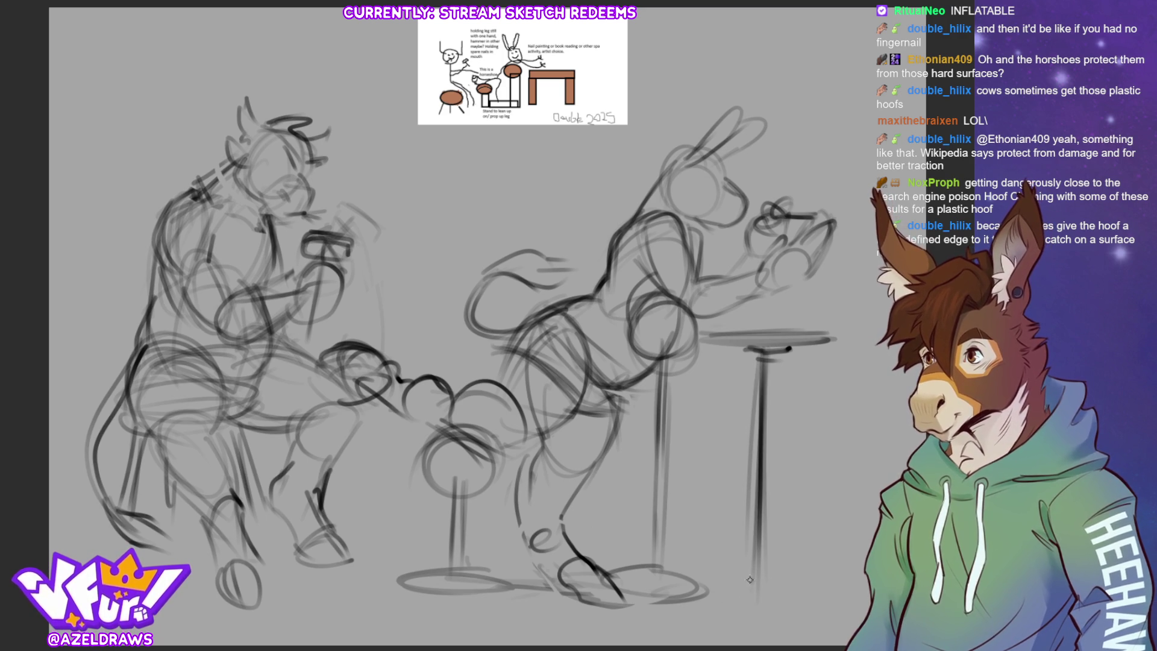
{"action": "mouse_move", "coordinate": [751, 545]}
{"action": "left_mouse_down"}
{"action": "mouse_move", "coordinate": [746, 574]}
{"action": "mouse_move", "coordinate": [711, 596]}
{"action": "mouse_move", "coordinate": [800, 598]}
{"action": "left_mouse_up"}
{"action": "left_click_drag", "start_coordinate": [703, 599], "coordinate": [808, 597]}
{"action": "left_click_drag", "start_coordinate": [751, 573], "coordinate": [812, 595]}
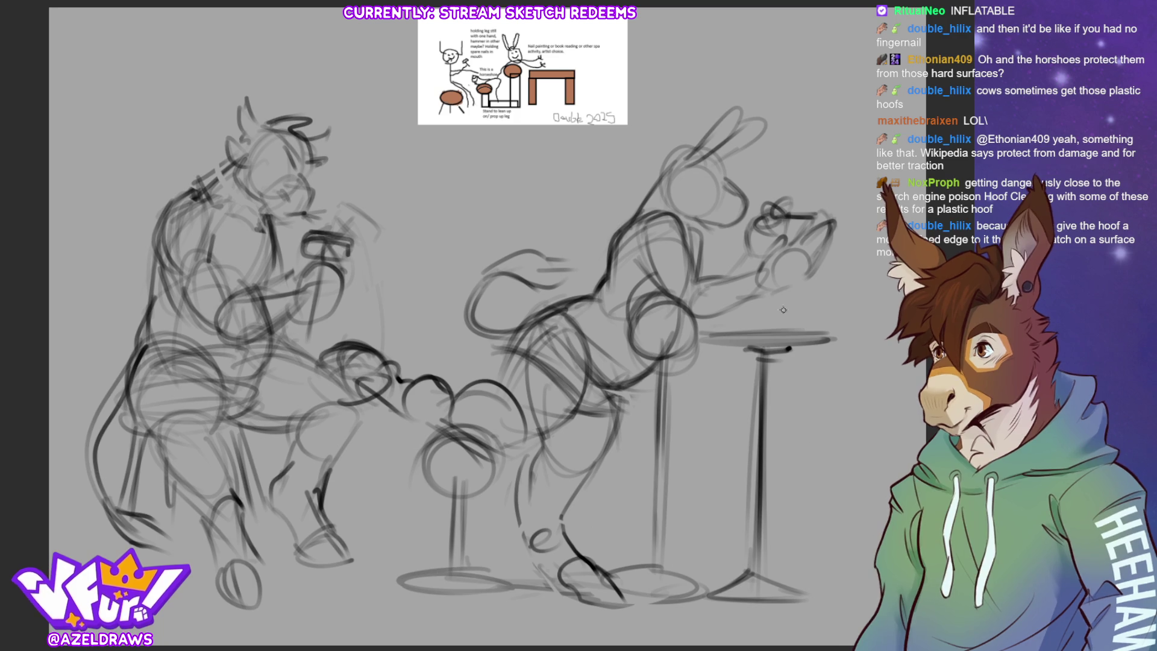
{"action": "left_click_drag", "start_coordinate": [795, 314], "coordinate": [803, 333]}
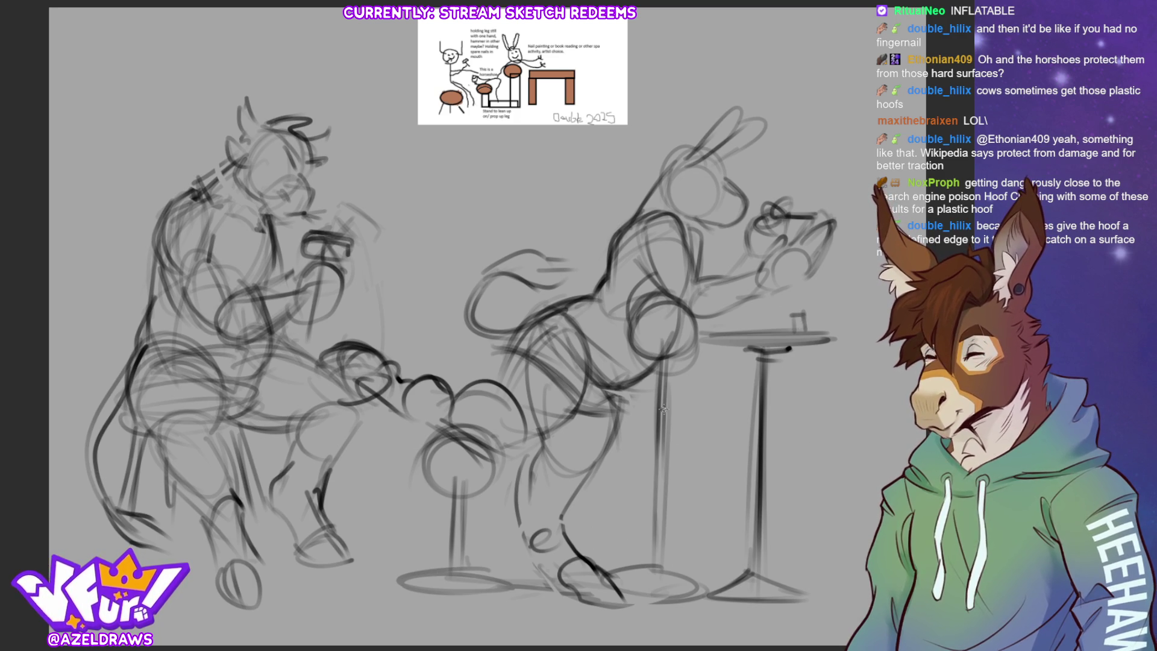
Draw a curved arm from the stand's pole up to the tray and erase the separate pole.
{"action": "mouse_move", "coordinate": [663, 411]}
{"action": "left_mouse_down"}
{"action": "mouse_move", "coordinate": [730, 409]}
{"action": "mouse_move", "coordinate": [767, 353]}
{"action": "mouse_move", "coordinate": [739, 407]}
{"action": "left_mouse_up"}
{"action": "mouse_move", "coordinate": [661, 413]}
{"action": "left_mouse_down"}
{"action": "mouse_move", "coordinate": [688, 415]}
{"action": "mouse_move", "coordinate": [769, 367]}
{"action": "left_mouse_up"}
{"action": "left_click_drag", "start_coordinate": [660, 405], "coordinate": [757, 402]}
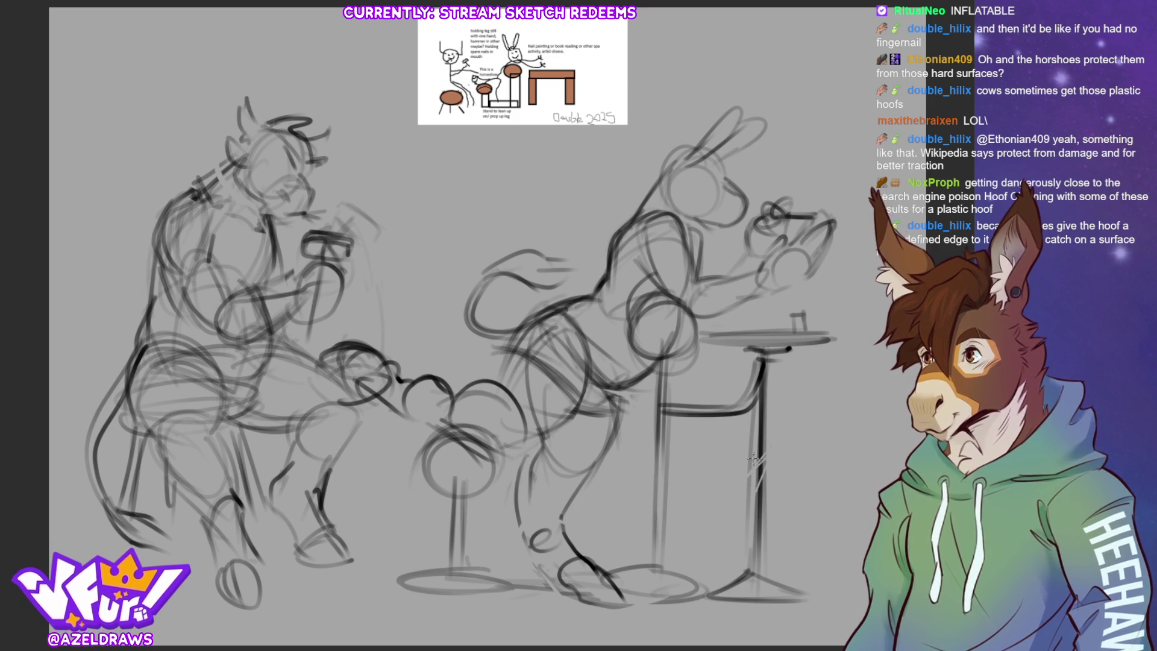
{"action": "mouse_move", "coordinate": [758, 479]}
{"action": "left_mouse_down"}
{"action": "mouse_move", "coordinate": [766, 380]}
{"action": "mouse_move", "coordinate": [750, 545]}
{"action": "mouse_move", "coordinate": [723, 591]}
{"action": "mouse_move", "coordinate": [802, 597]}
{"action": "left_mouse_up"}
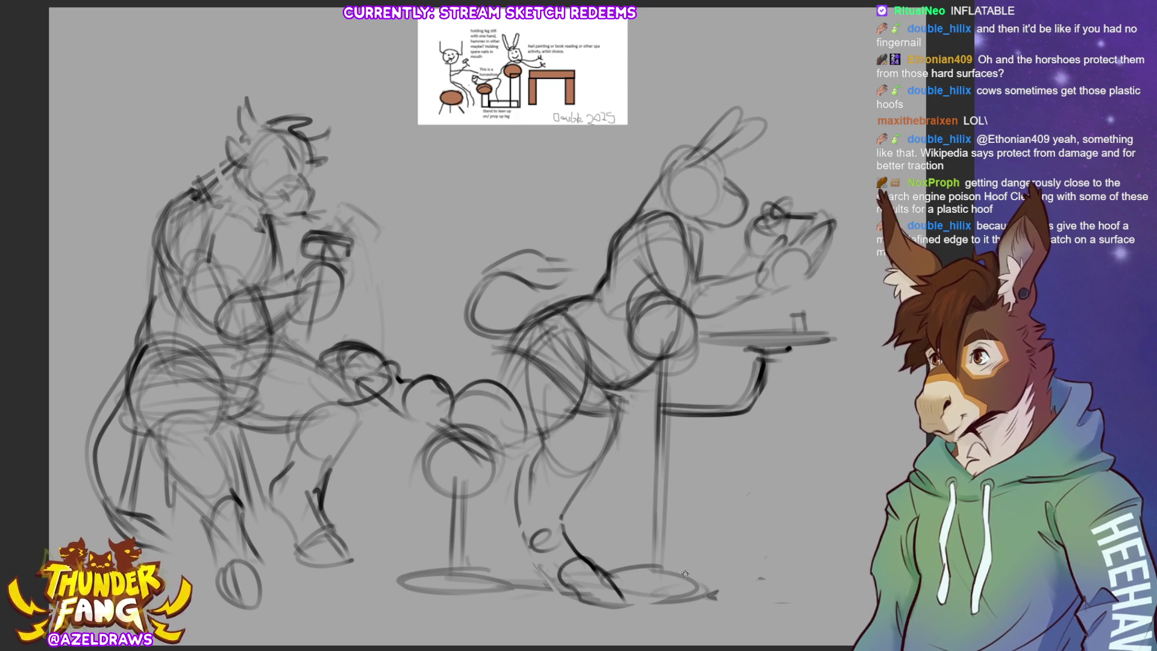
{"action": "left_click_drag", "start_coordinate": [666, 561], "coordinate": [704, 584]}
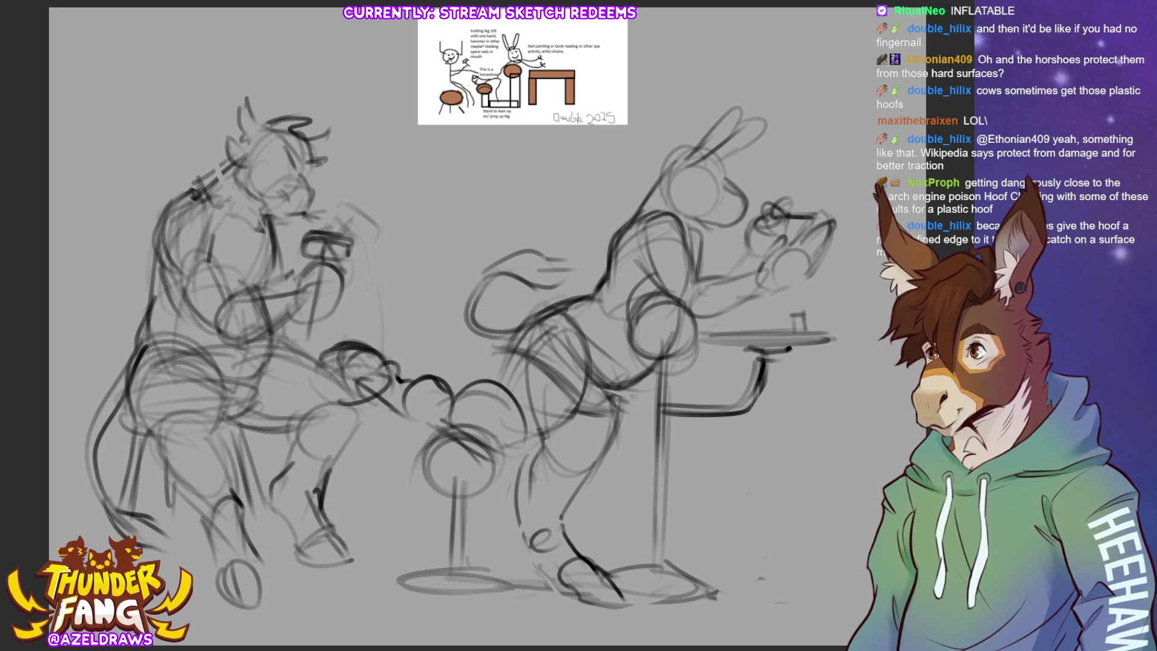
Lower the stocky character slightly with a transform.
{"action": "key", "text": "ctrl+t"}
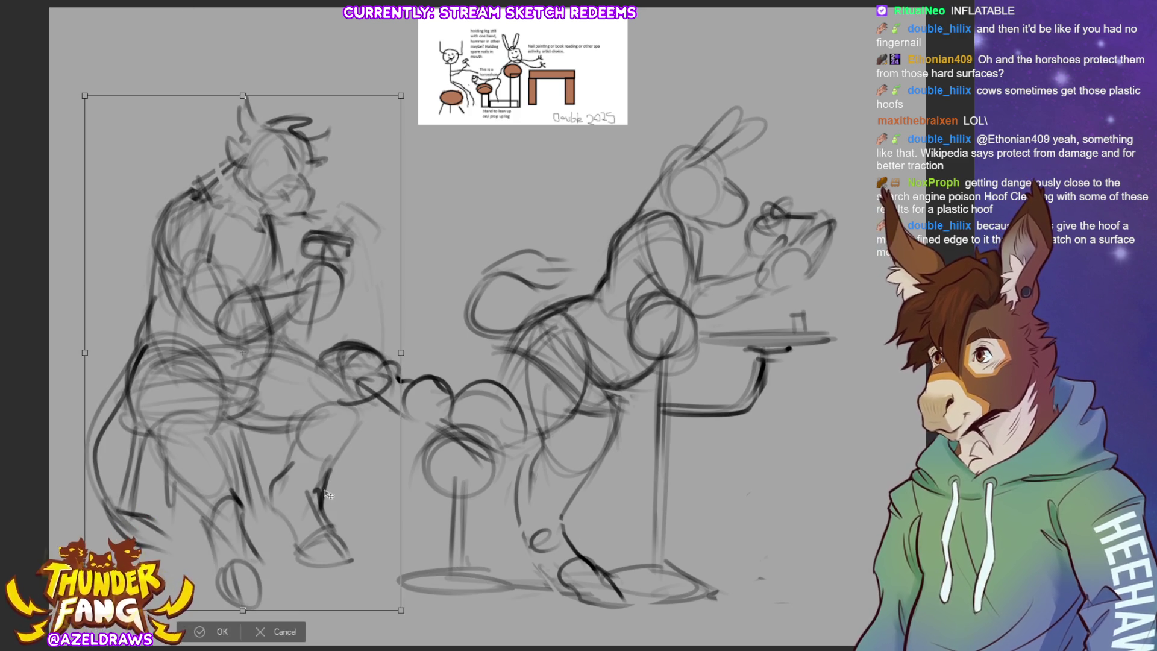
{"action": "left_click_drag", "start_coordinate": [330, 493], "coordinate": [330, 540]}
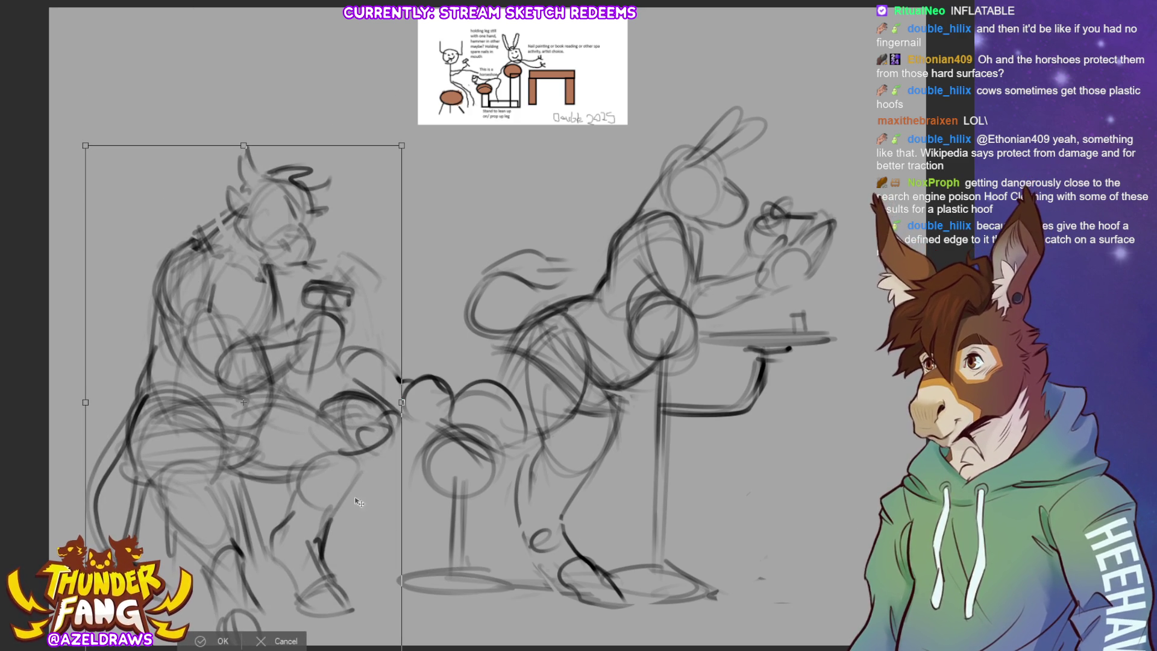
{"action": "left_click_drag", "start_coordinate": [354, 528], "coordinate": [374, 533]}
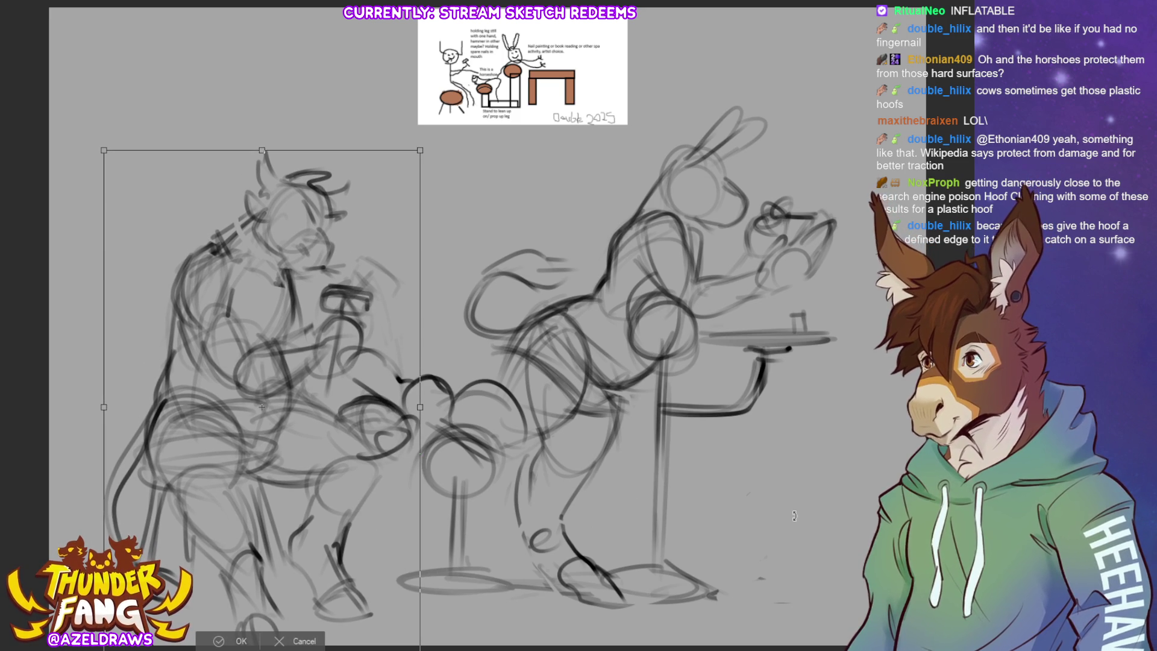
{"action": "left_click_drag", "start_coordinate": [354, 550], "coordinate": [341, 544]}
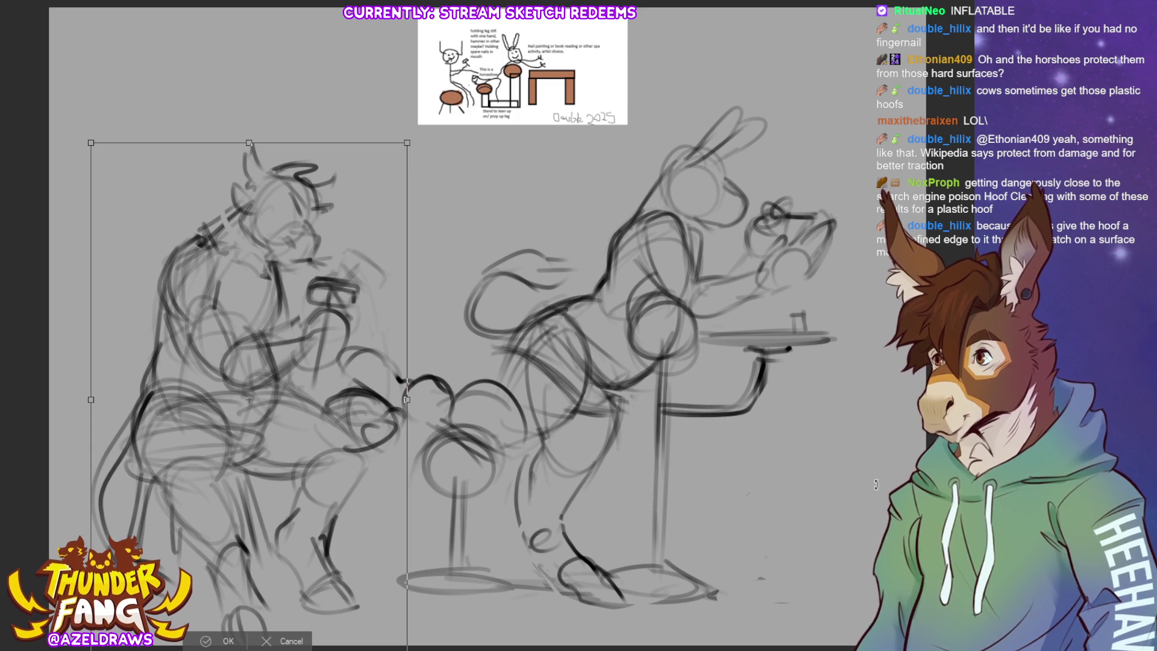
{"action": "left_click", "coordinate": [214, 639]}
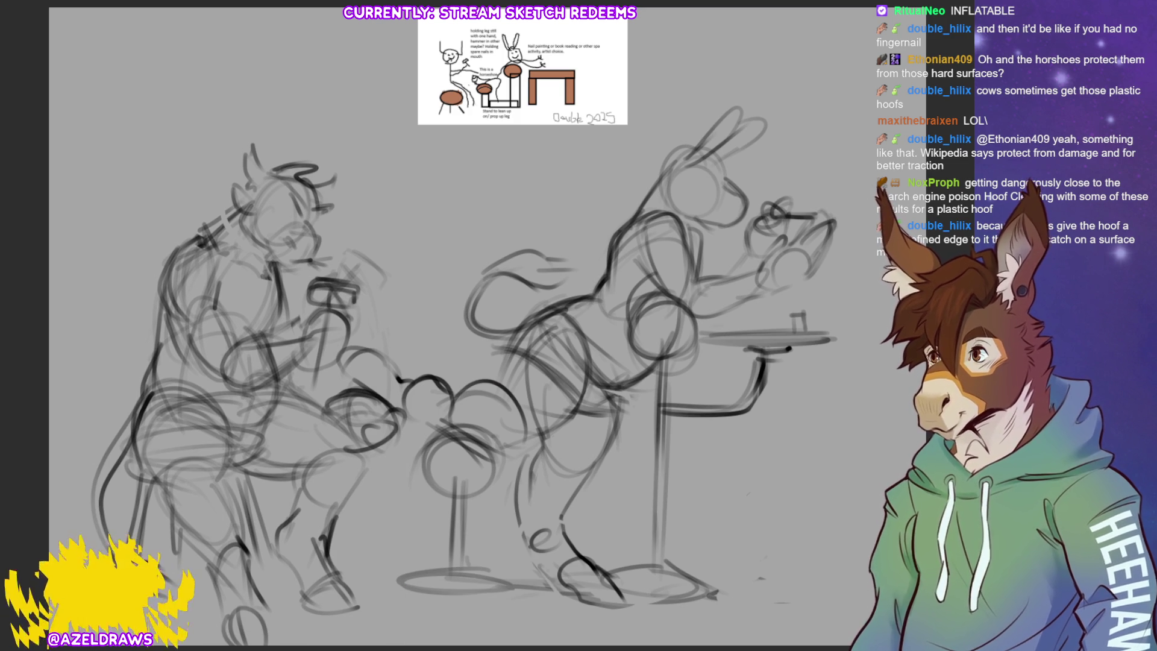
Shift the entire sketch layer upward and outline the hoof area between the figures.
{"action": "key", "text": "ctrl+t"}
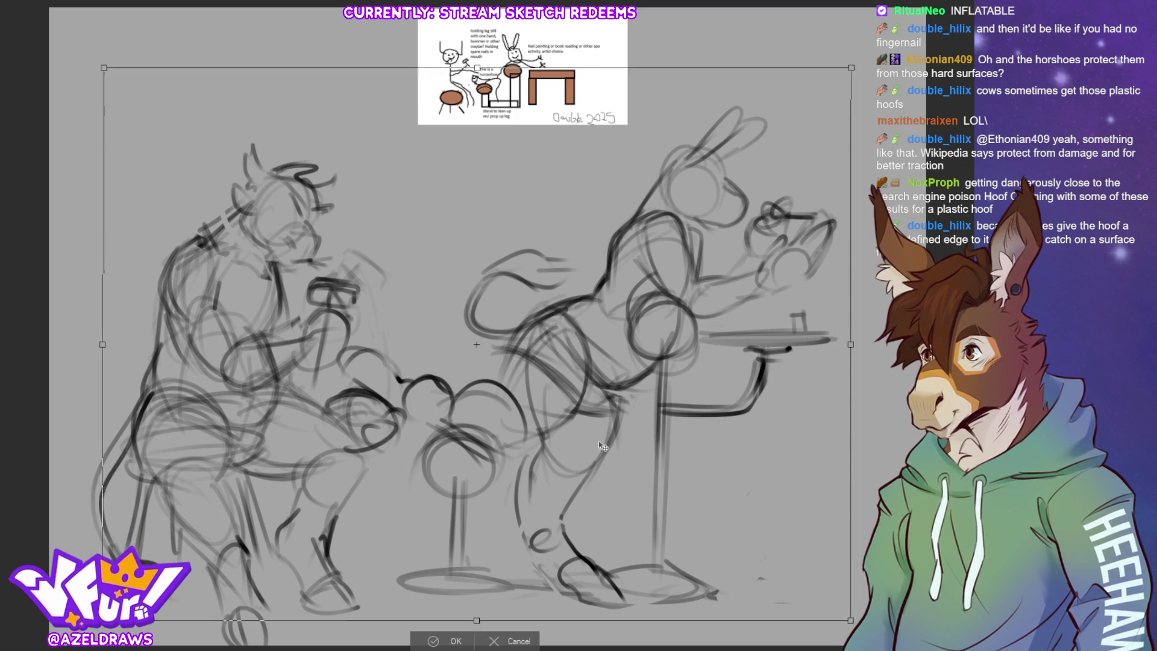
{"action": "left_click_drag", "start_coordinate": [603, 446], "coordinate": [590, 454]}
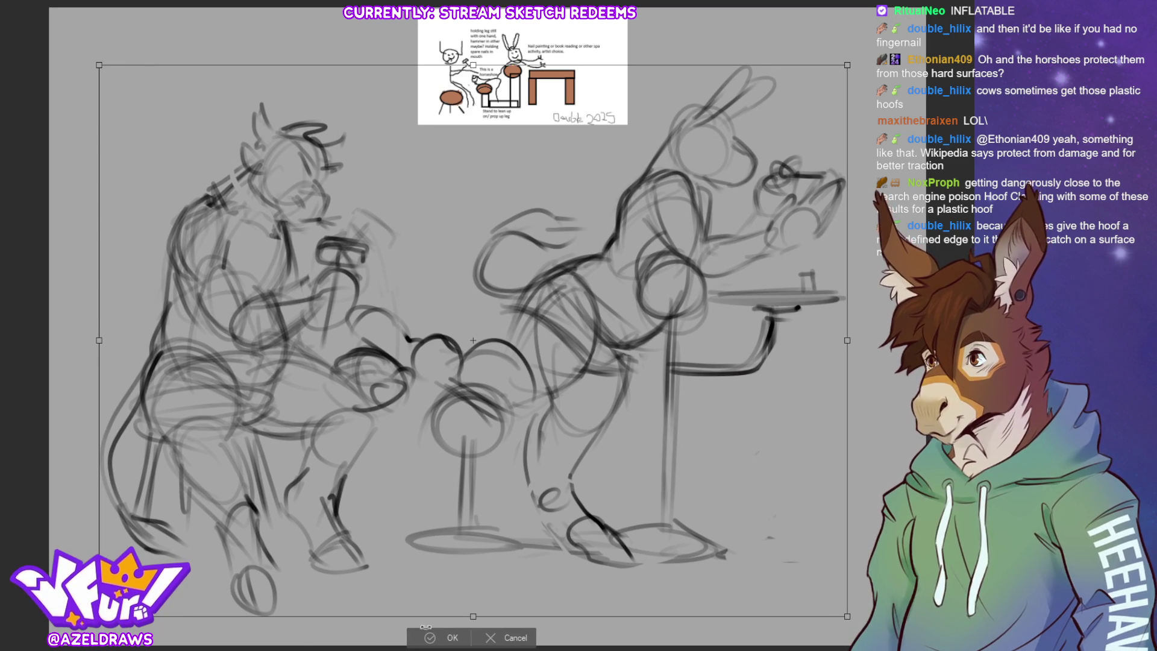
{"action": "left_click", "coordinate": [430, 638]}
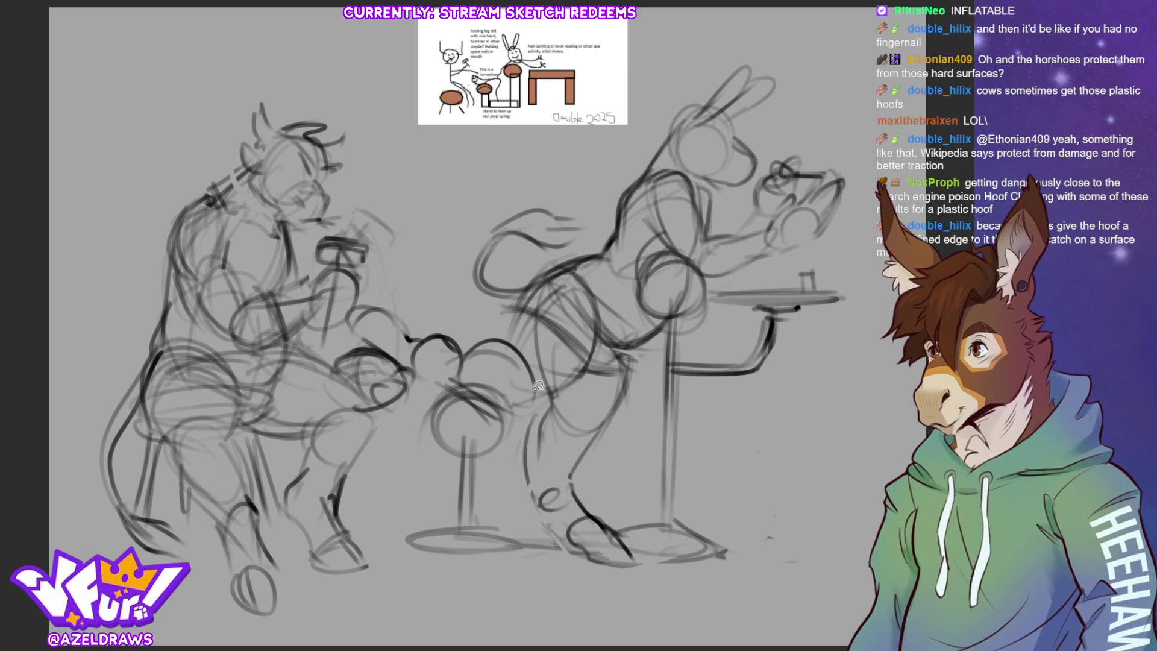
{"action": "mouse_move", "coordinate": [533, 386]}
{"action": "left_mouse_down"}
{"action": "mouse_move", "coordinate": [501, 337]}
{"action": "mouse_move", "coordinate": [403, 316]}
{"action": "mouse_move", "coordinate": [342, 331]}
{"action": "mouse_move", "coordinate": [437, 389]}
{"action": "mouse_move", "coordinate": [533, 415]}
{"action": "left_mouse_up"}
Rotate the outlined hoof area slightly counter-clockwise and clear the selection.
{"action": "key", "text": "ctrl+t"}
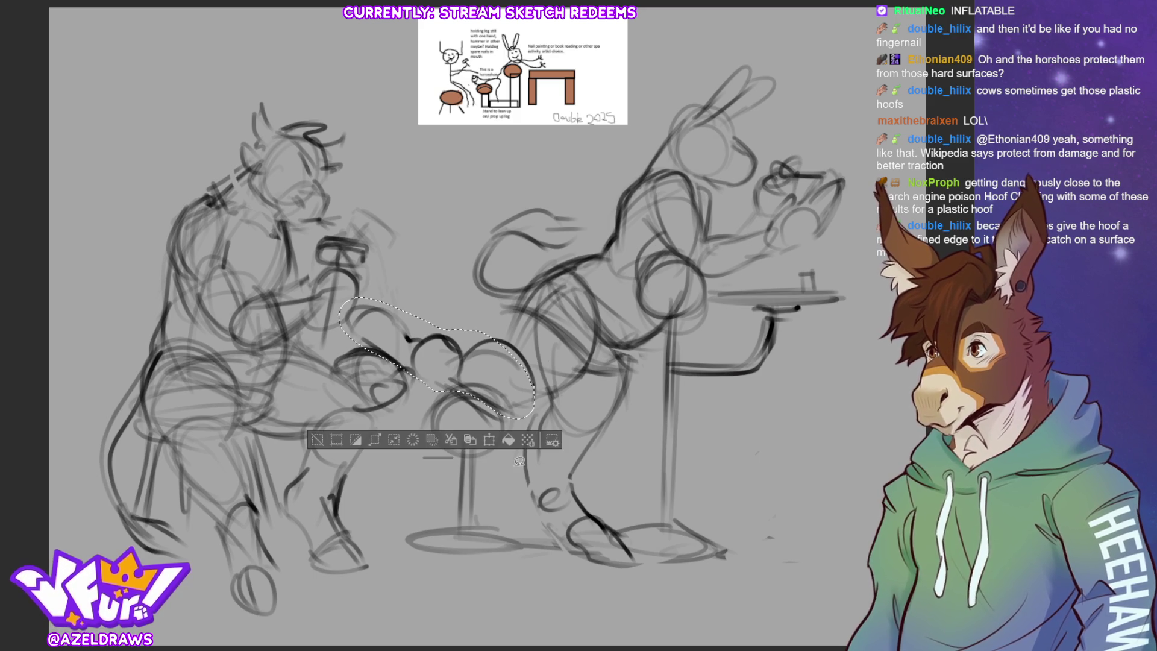
{"action": "mouse_move", "coordinate": [570, 344]}
{"action": "left_mouse_down"}
{"action": "mouse_move", "coordinate": [566, 335]}
{"action": "mouse_move", "coordinate": [571, 347]}
{"action": "left_mouse_up"}
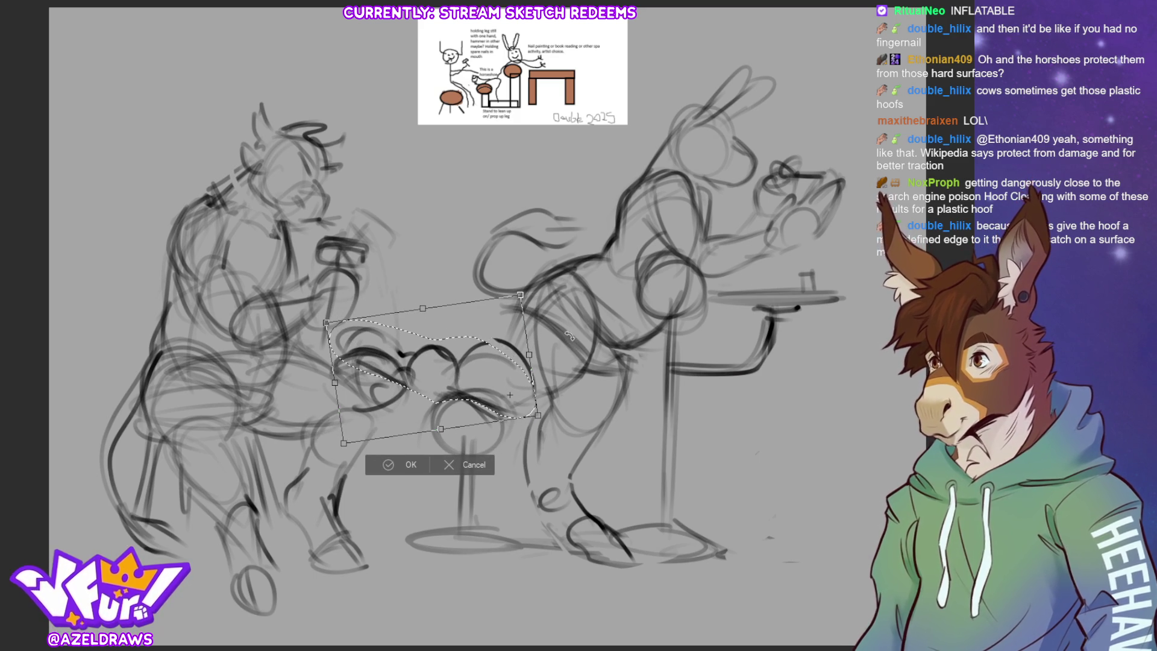
{"action": "left_click", "coordinate": [387, 466]}
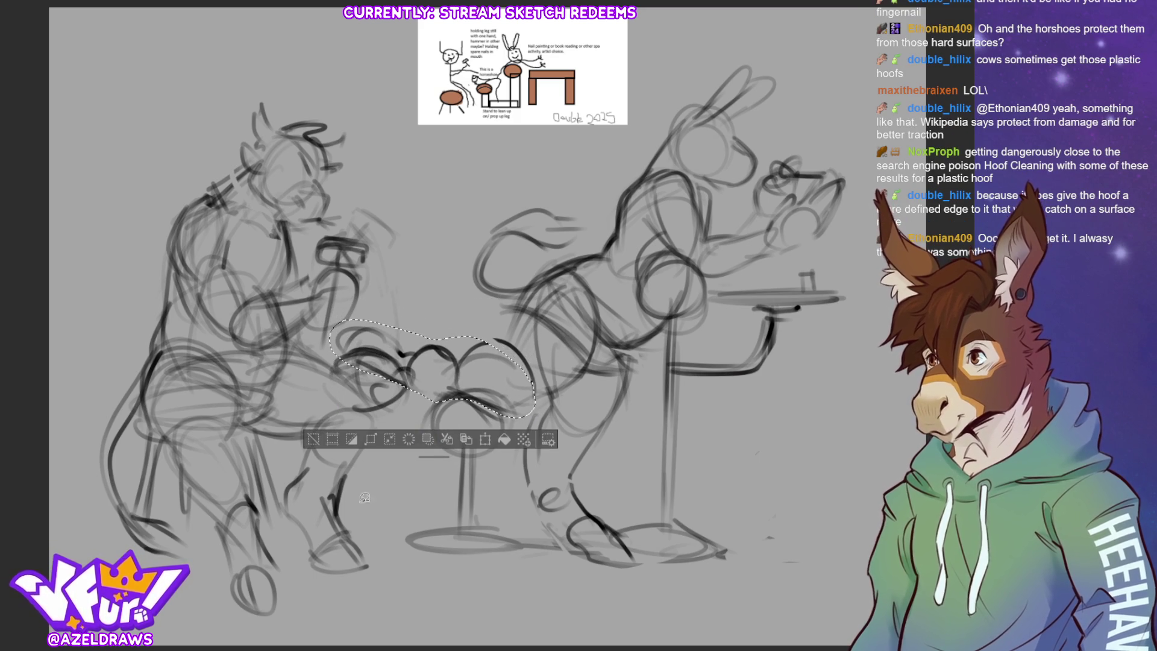
{"action": "left_click", "coordinate": [313, 438]}
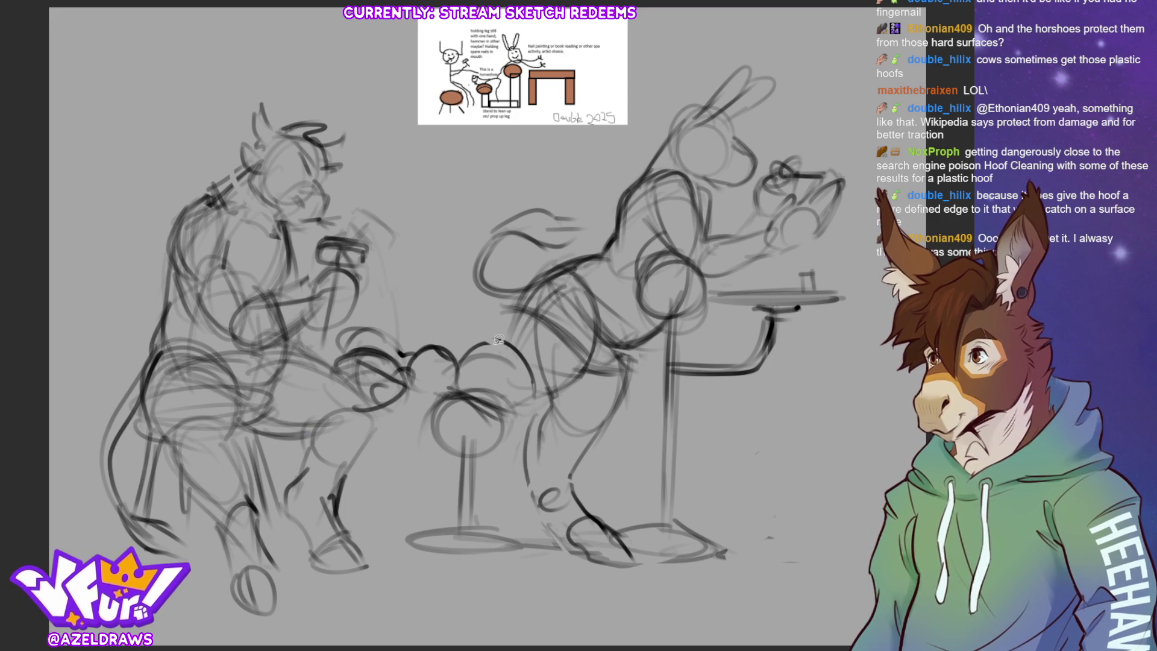
{"action": "key", "text": "ctrl+shift+d"}
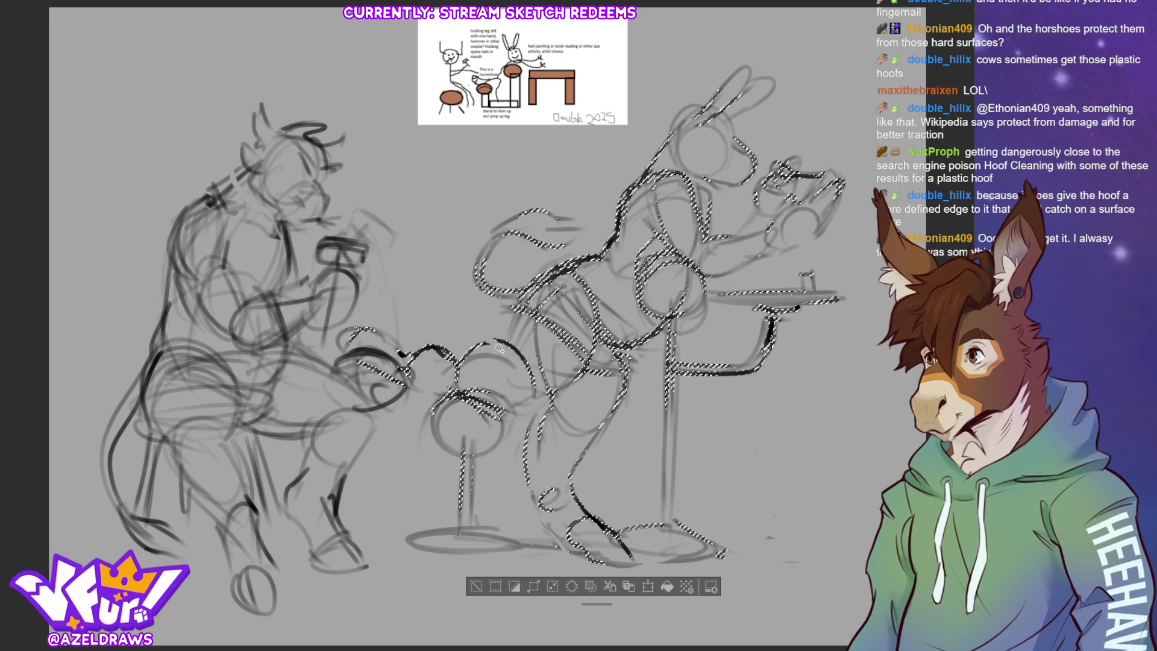
{"action": "key", "text": "ctrl+d"}
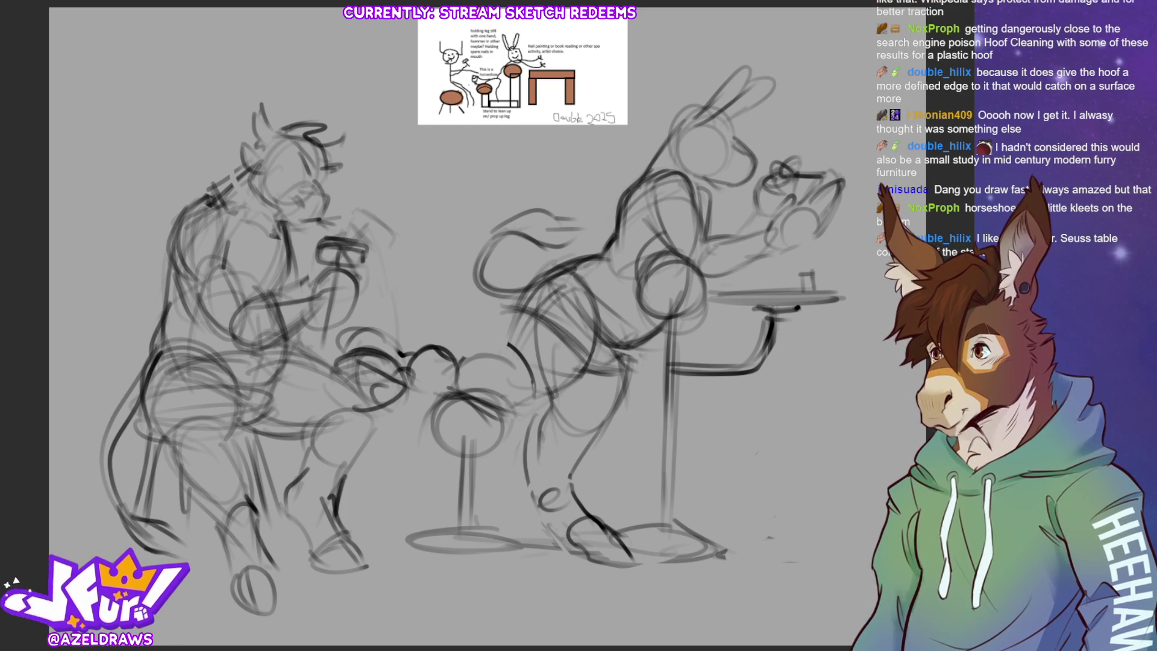
Redraw the donkey's rear hip, leg and foot with firmer pencil lines.
{"action": "mouse_move", "coordinate": [431, 350]}
{"action": "left_mouse_down"}
{"action": "mouse_move", "coordinate": [461, 362]}
{"action": "mouse_move", "coordinate": [518, 352]}
{"action": "mouse_move", "coordinate": [546, 275]}
{"action": "mouse_move", "coordinate": [510, 424]}
{"action": "mouse_move", "coordinate": [525, 416]}
{"action": "mouse_move", "coordinate": [526, 431]}
{"action": "mouse_move", "coordinate": [604, 334]}
{"action": "mouse_move", "coordinate": [566, 395]}
{"action": "left_mouse_up"}
{"action": "left_click_drag", "start_coordinate": [627, 360], "coordinate": [588, 446]}
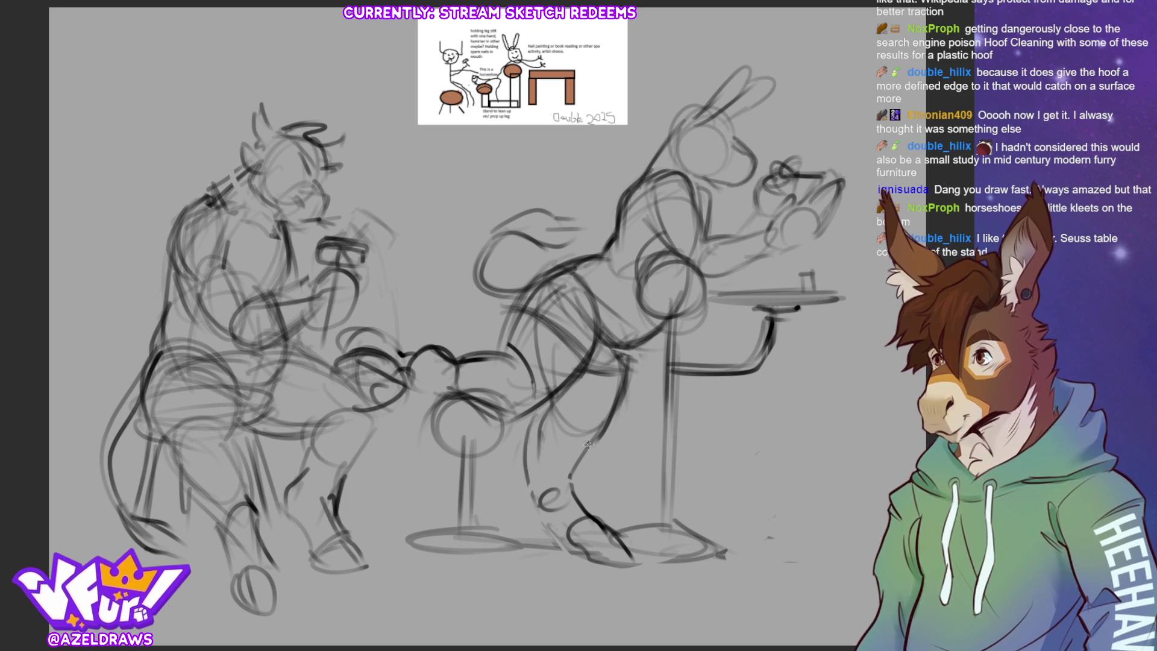
{"action": "mouse_move", "coordinate": [551, 401]}
{"action": "left_mouse_down"}
{"action": "mouse_move", "coordinate": [560, 425]}
{"action": "mouse_move", "coordinate": [527, 445]}
{"action": "mouse_move", "coordinate": [524, 507]}
{"action": "left_mouse_up"}
{"action": "left_click_drag", "start_coordinate": [597, 432], "coordinate": [579, 469]}
{"action": "left_click_drag", "start_coordinate": [530, 500], "coordinate": [549, 528]}
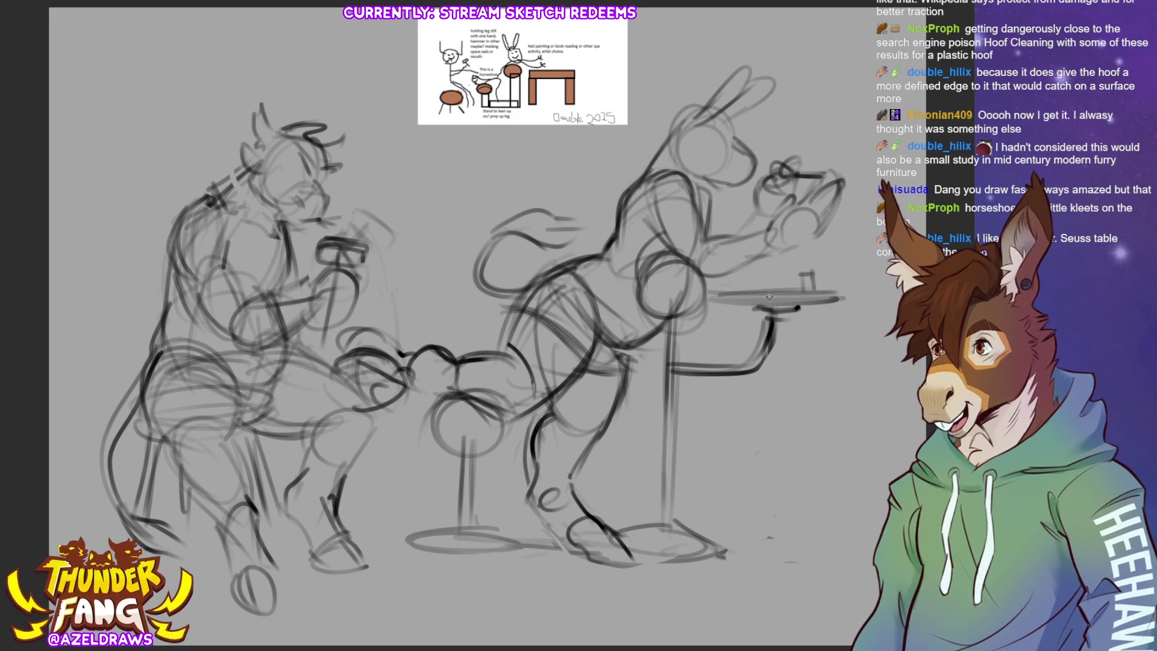
Define the tray edge, sketch a small cup on it, redraw the pole, then fade the sketch layer.
{"action": "left_click_drag", "start_coordinate": [723, 295], "coordinate": [805, 300]}
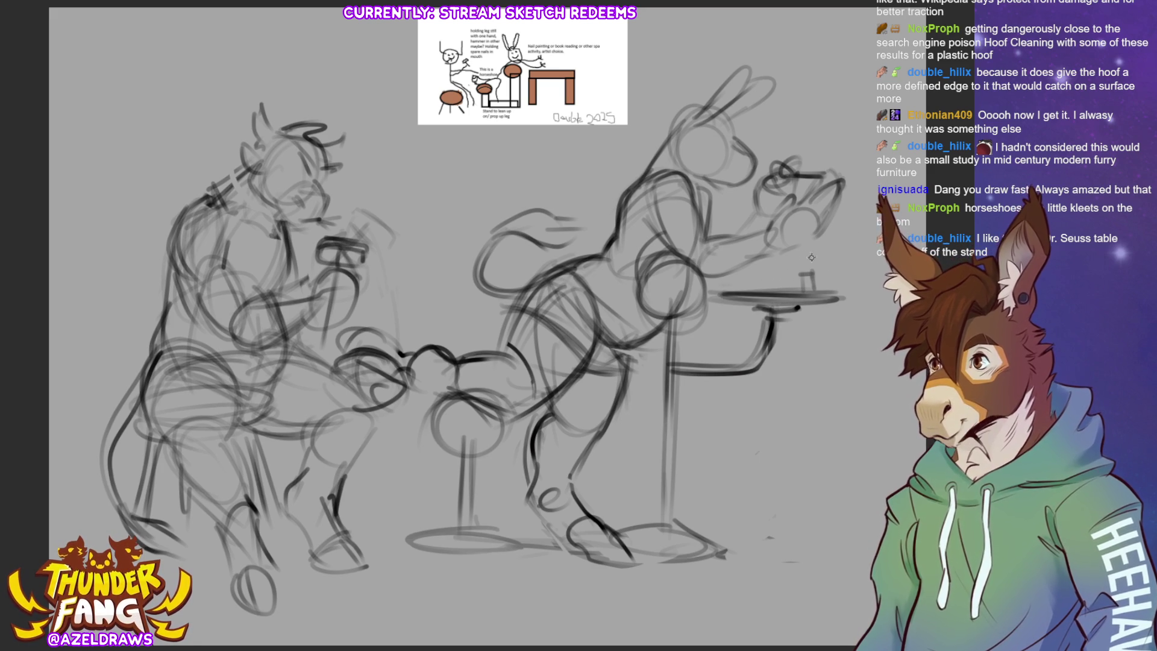
{"action": "mouse_move", "coordinate": [830, 262]}
{"action": "left_mouse_down"}
{"action": "mouse_move", "coordinate": [791, 261]}
{"action": "mouse_move", "coordinate": [837, 263]}
{"action": "mouse_move", "coordinate": [801, 260]}
{"action": "mouse_move", "coordinate": [836, 252]}
{"action": "mouse_move", "coordinate": [827, 293]}
{"action": "mouse_move", "coordinate": [799, 273]}
{"action": "mouse_move", "coordinate": [821, 297]}
{"action": "mouse_move", "coordinate": [835, 292]}
{"action": "mouse_move", "coordinate": [805, 295]}
{"action": "mouse_move", "coordinate": [831, 293]}
{"action": "left_mouse_up"}
{"action": "left_click_drag", "start_coordinate": [760, 273], "coordinate": [767, 297]}
{"action": "mouse_move", "coordinate": [814, 250]}
{"action": "left_mouse_down"}
{"action": "mouse_move", "coordinate": [807, 288]}
{"action": "mouse_move", "coordinate": [835, 286]}
{"action": "left_mouse_up"}
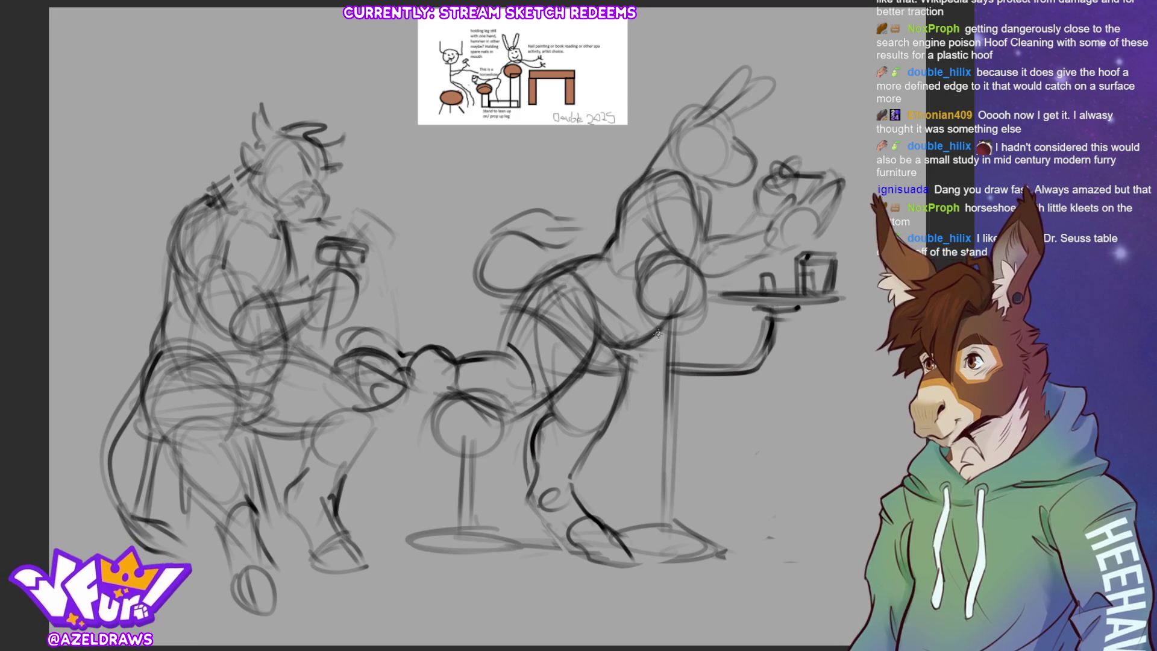
{"action": "left_click_drag", "start_coordinate": [667, 299], "coordinate": [661, 500]}
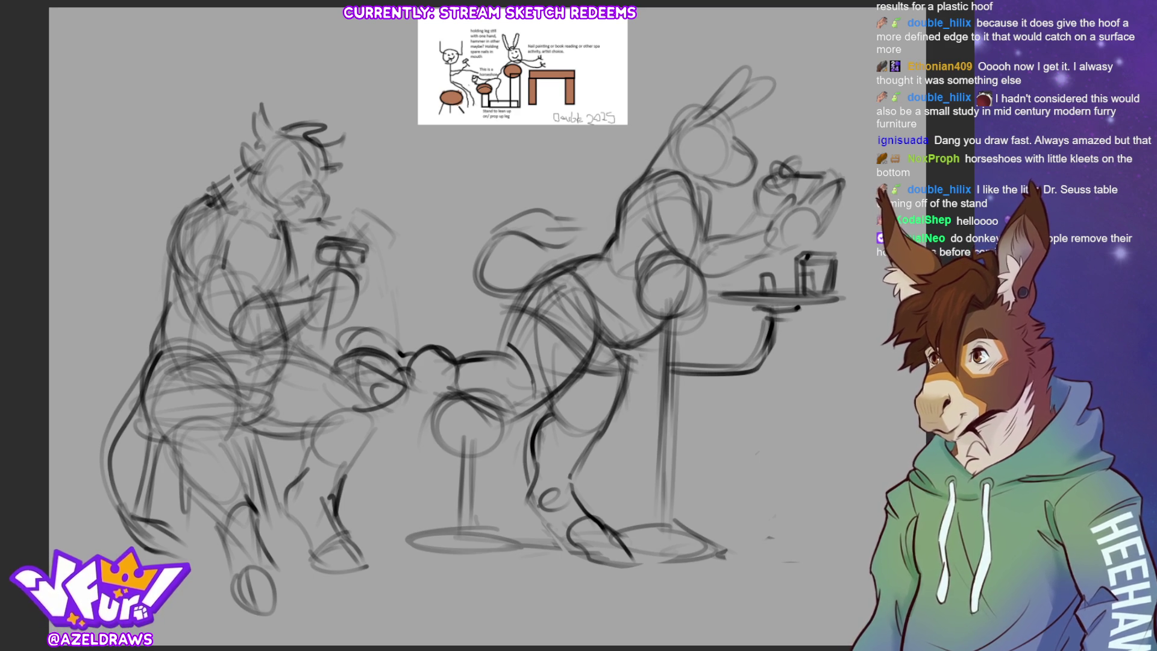
{"action": "key", "text": "4"}
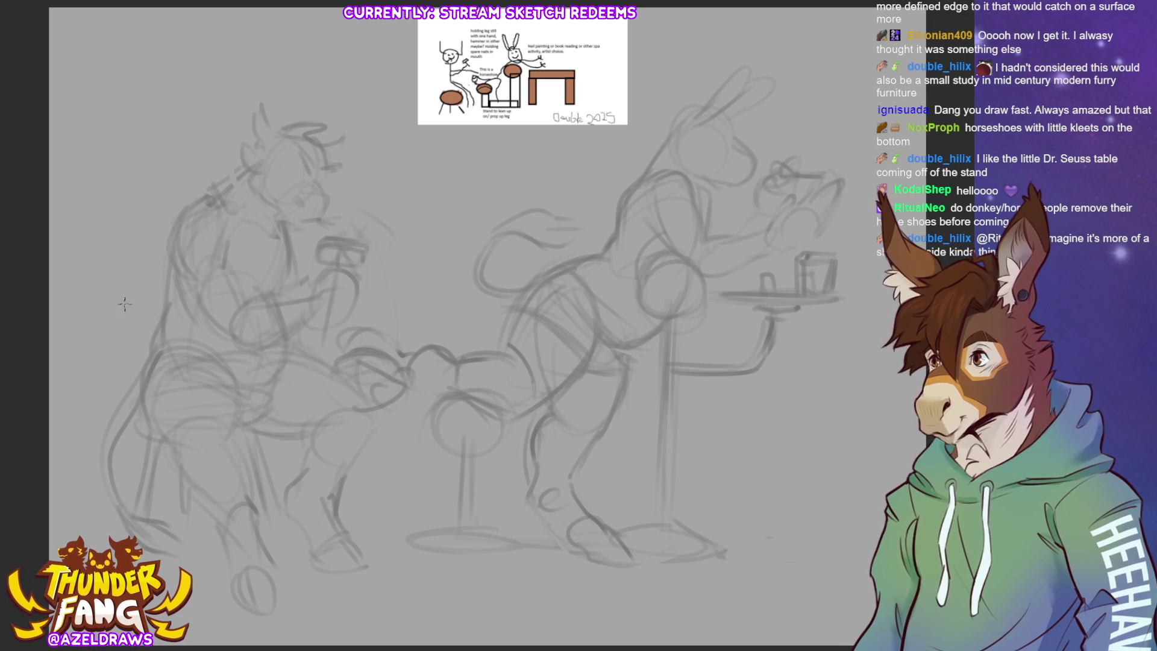
{"action": "mouse_move", "coordinate": [151, 288]}
{"action": "left_mouse_down"}
{"action": "mouse_move", "coordinate": [126, 360]}
{"action": "mouse_move", "coordinate": [133, 383]}
{"action": "left_mouse_up"}
{"action": "key", "text": "ctrl+z"}
{"action": "key", "text": "ctrl+z"}
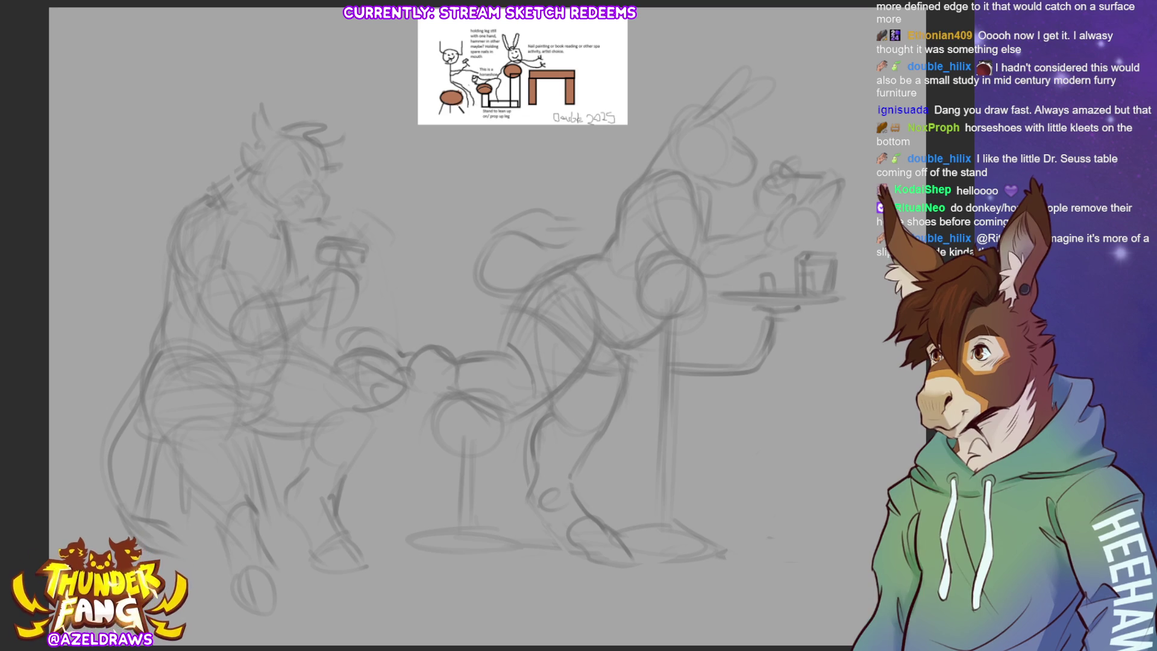
{"action": "mouse_move", "coordinate": [162, 269]}
{"action": "left_mouse_down"}
{"action": "mouse_move", "coordinate": [154, 280]}
{"action": "mouse_move", "coordinate": [186, 285]}
{"action": "left_mouse_up"}
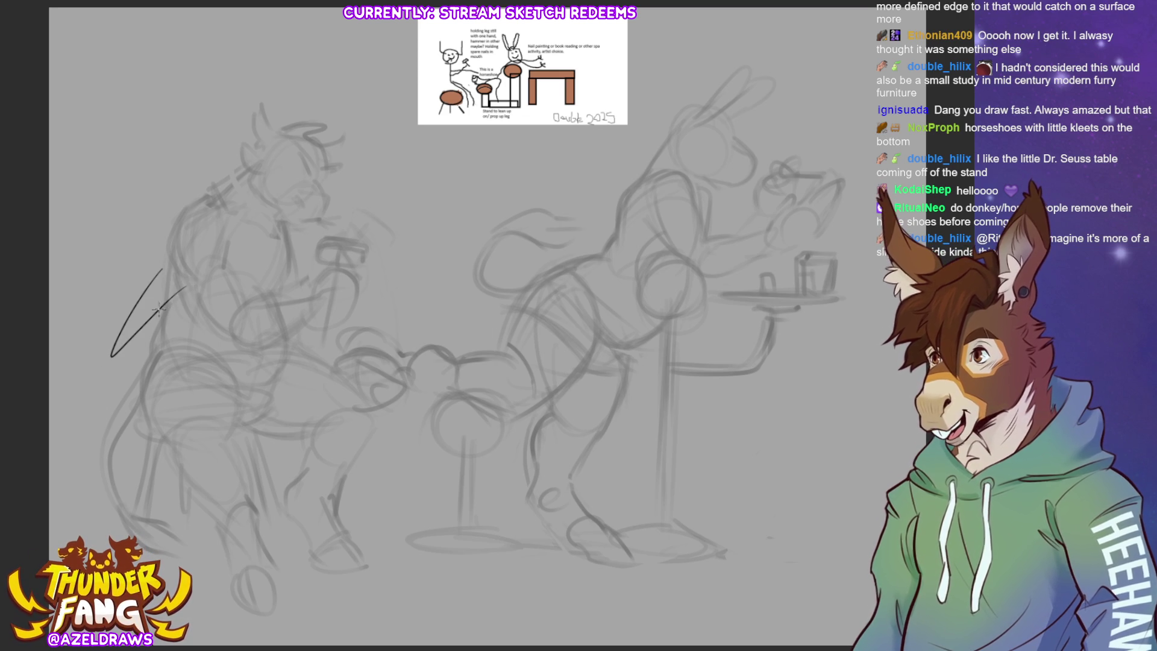
{"action": "key", "text": "ctrl+z"}
{"action": "key", "text": "ctrl+z"}
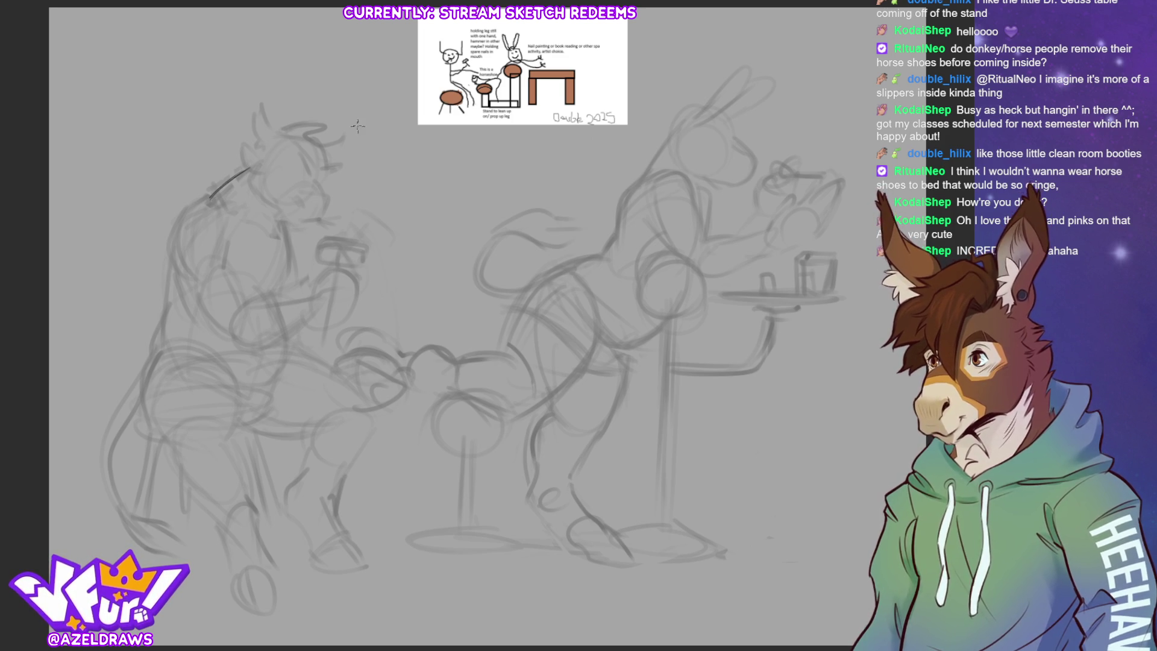
Ink the back of the stocky character's head and a face line, redoing misplaced strokes.
{"action": "left_click_drag", "start_coordinate": [215, 191], "coordinate": [253, 166]}
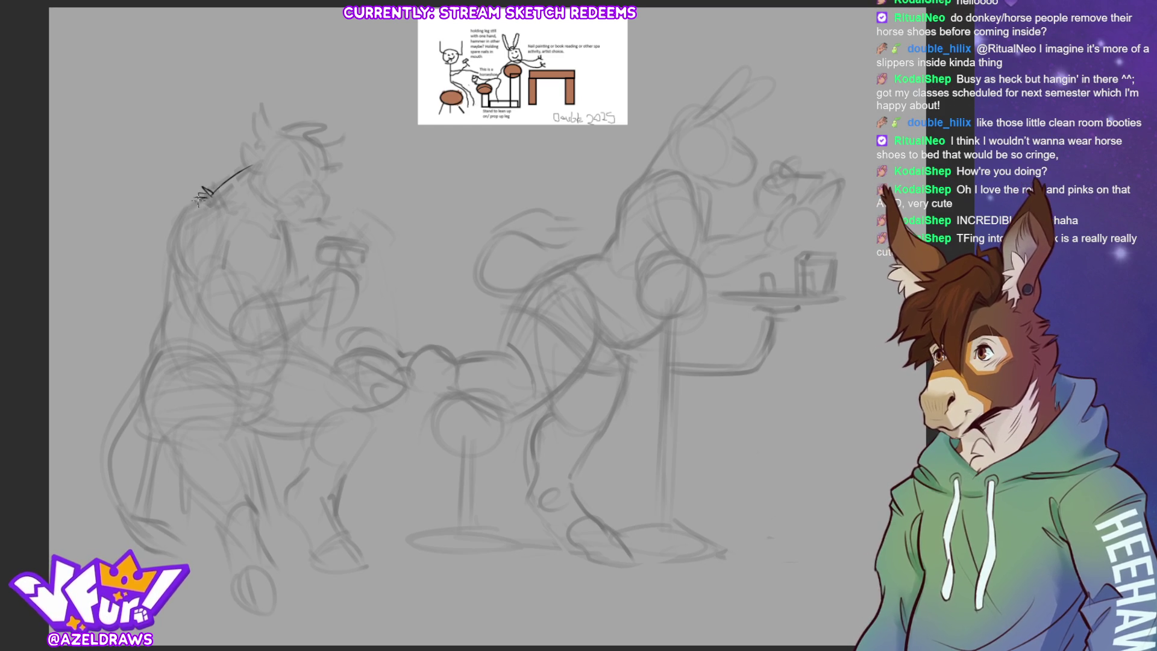
{"action": "mouse_move", "coordinate": [208, 190]}
{"action": "left_mouse_down"}
{"action": "mouse_move", "coordinate": [177, 215]}
{"action": "mouse_move", "coordinate": [170, 250]}
{"action": "left_mouse_up"}
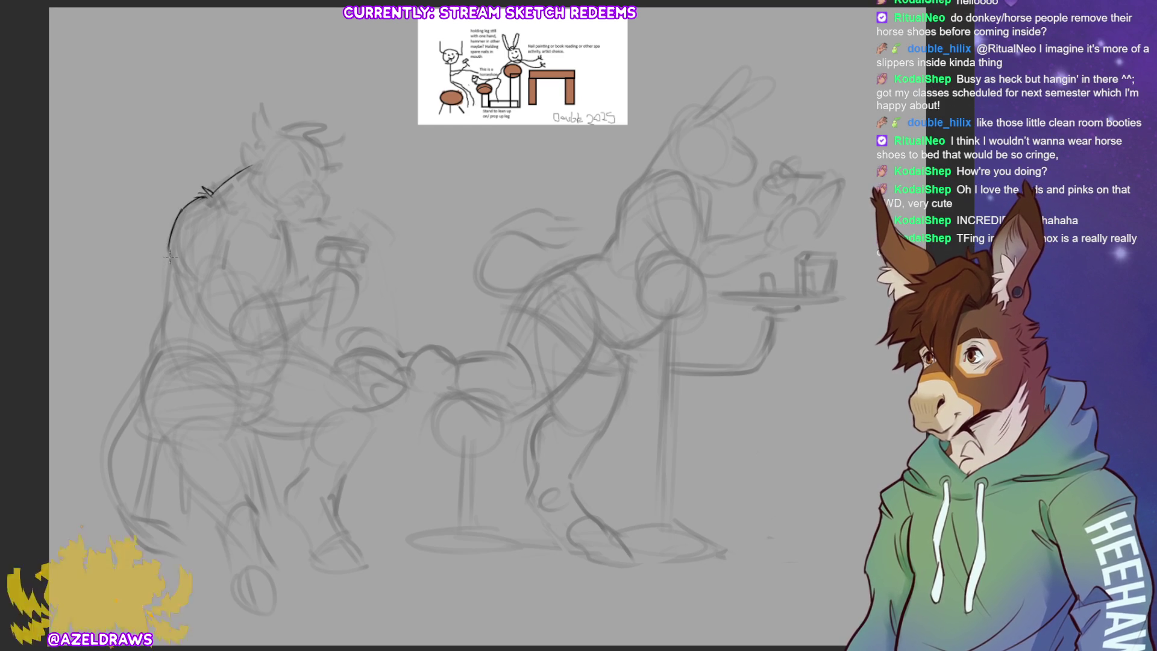
{"action": "left_click_drag", "start_coordinate": [181, 211], "coordinate": [172, 263]}
{"action": "key", "text": "ctrl+z"}
{"action": "key", "text": "ctrl+z"}
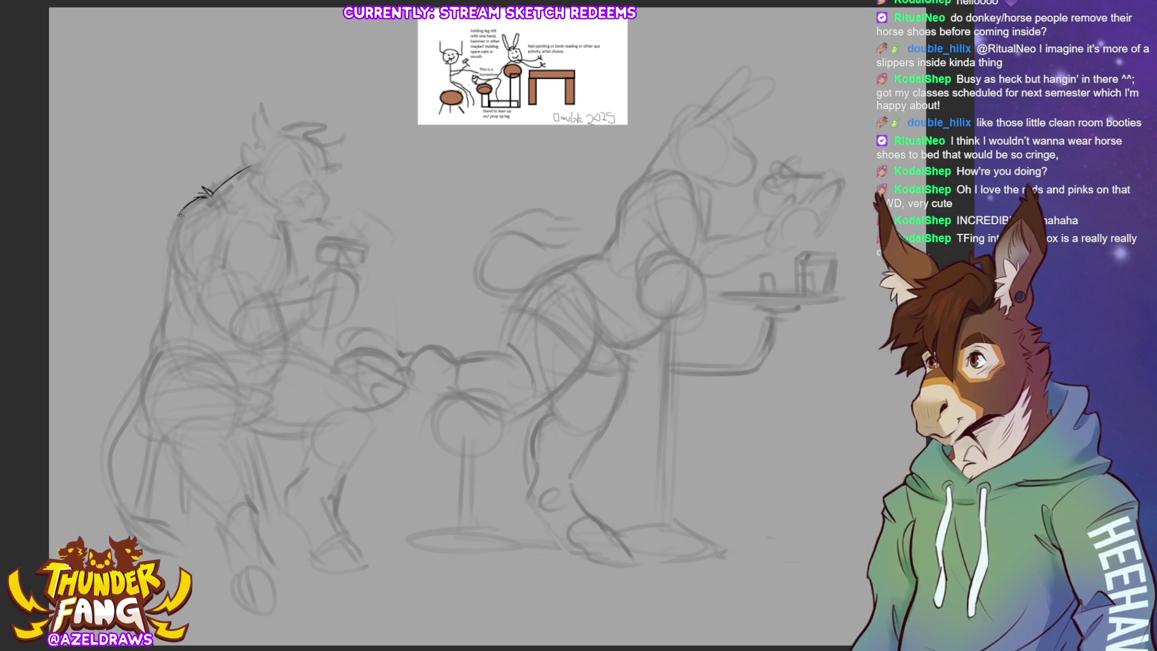
{"action": "left_click_drag", "start_coordinate": [174, 215], "coordinate": [187, 273]}
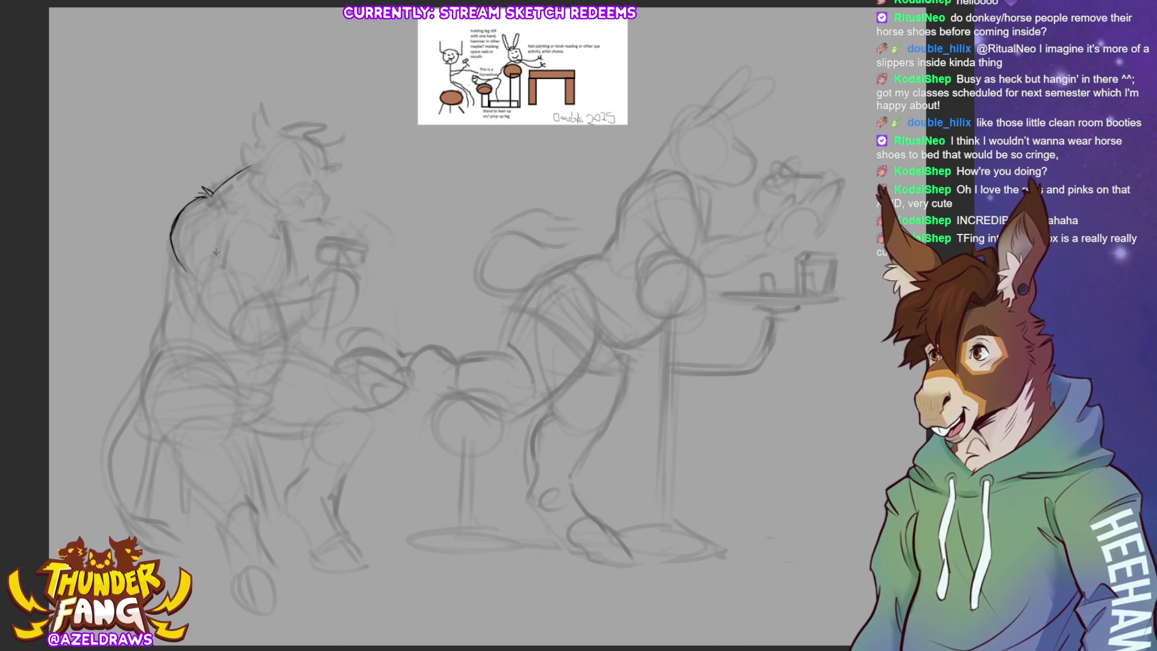
{"action": "left_click_drag", "start_coordinate": [224, 234], "coordinate": [222, 253]}
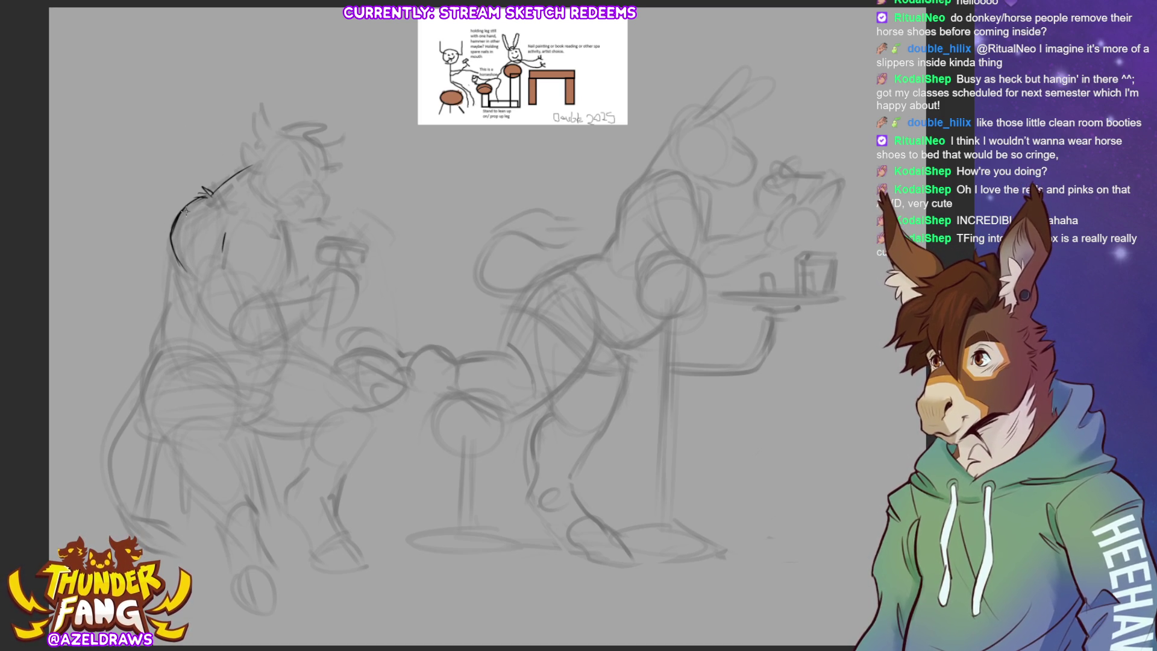
{"action": "key", "text": "ctrl+z"}
{"action": "key", "text": "ctrl+z"}
{"action": "key", "text": "ctrl+z"}
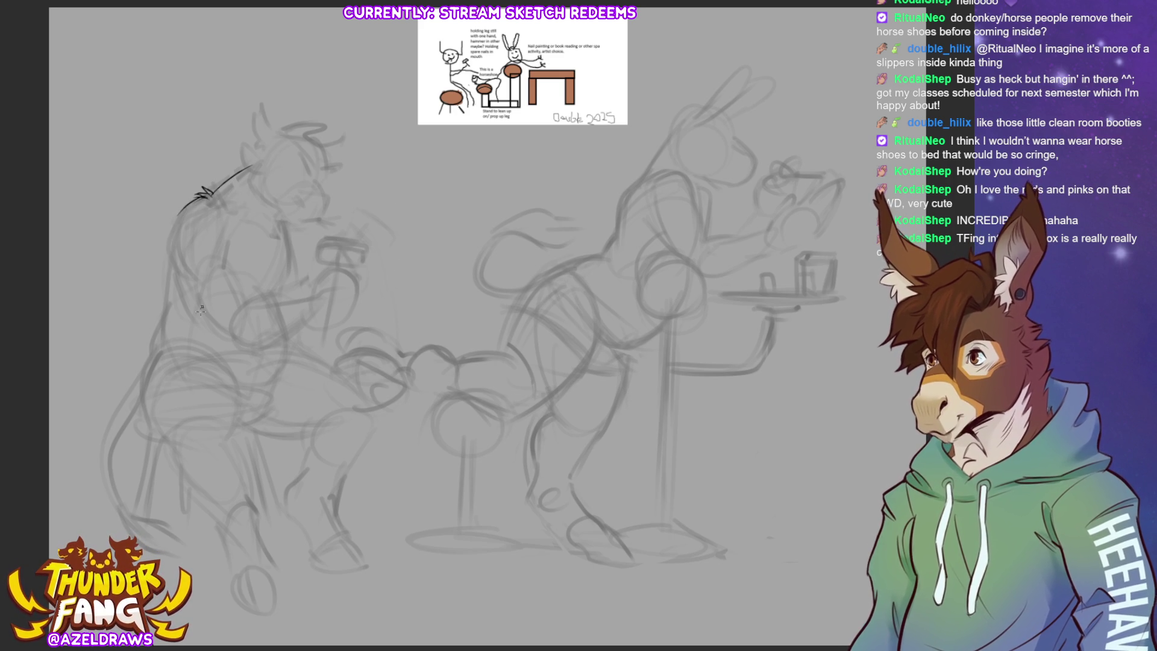
{"action": "left_click_drag", "start_coordinate": [226, 242], "coordinate": [224, 260]}
{"action": "mouse_move", "coordinate": [188, 203]}
{"action": "left_mouse_down"}
{"action": "mouse_move", "coordinate": [169, 244]}
{"action": "mouse_move", "coordinate": [179, 290]}
{"action": "mouse_move", "coordinate": [208, 325]}
{"action": "left_mouse_up"}
Extend the dark outline down the back and toward the upper arm, redrawing the lower back curve.
{"action": "mouse_move", "coordinate": [223, 259]}
{"action": "left_mouse_down"}
{"action": "mouse_move", "coordinate": [239, 293]}
{"action": "mouse_move", "coordinate": [295, 294]}
{"action": "left_mouse_up"}
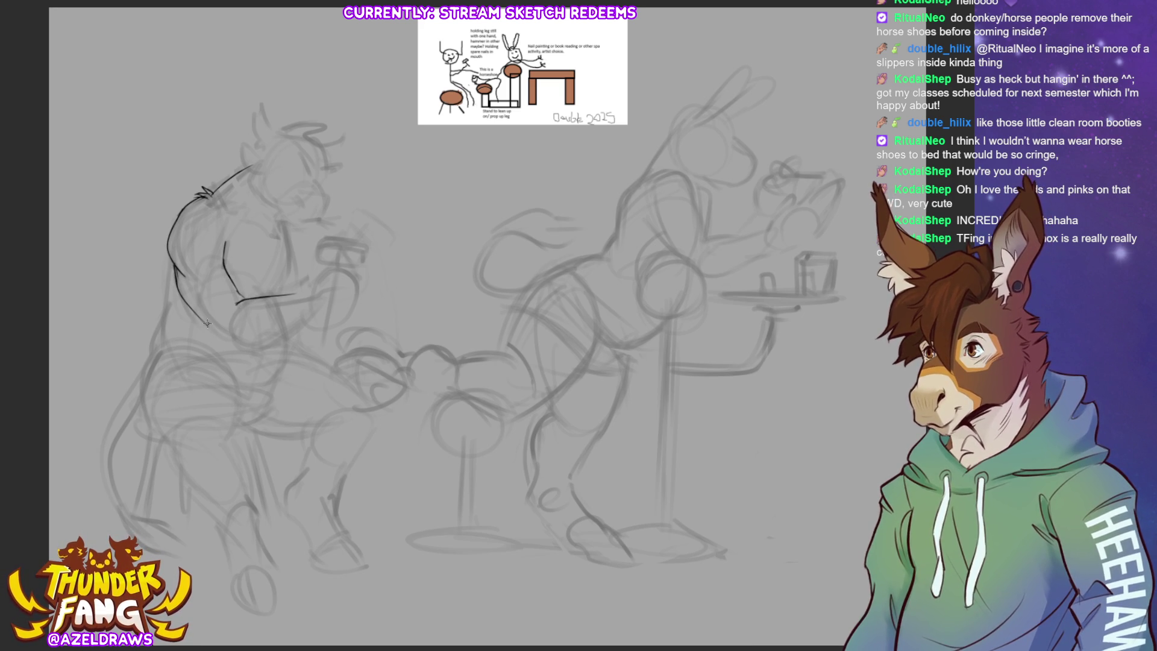
{"action": "mouse_move", "coordinate": [207, 323]}
{"action": "left_mouse_down"}
{"action": "mouse_move", "coordinate": [232, 347]}
{"action": "mouse_move", "coordinate": [264, 349]}
{"action": "mouse_move", "coordinate": [301, 326]}
{"action": "left_mouse_up"}
{"action": "key", "text": "ctrl+z"}
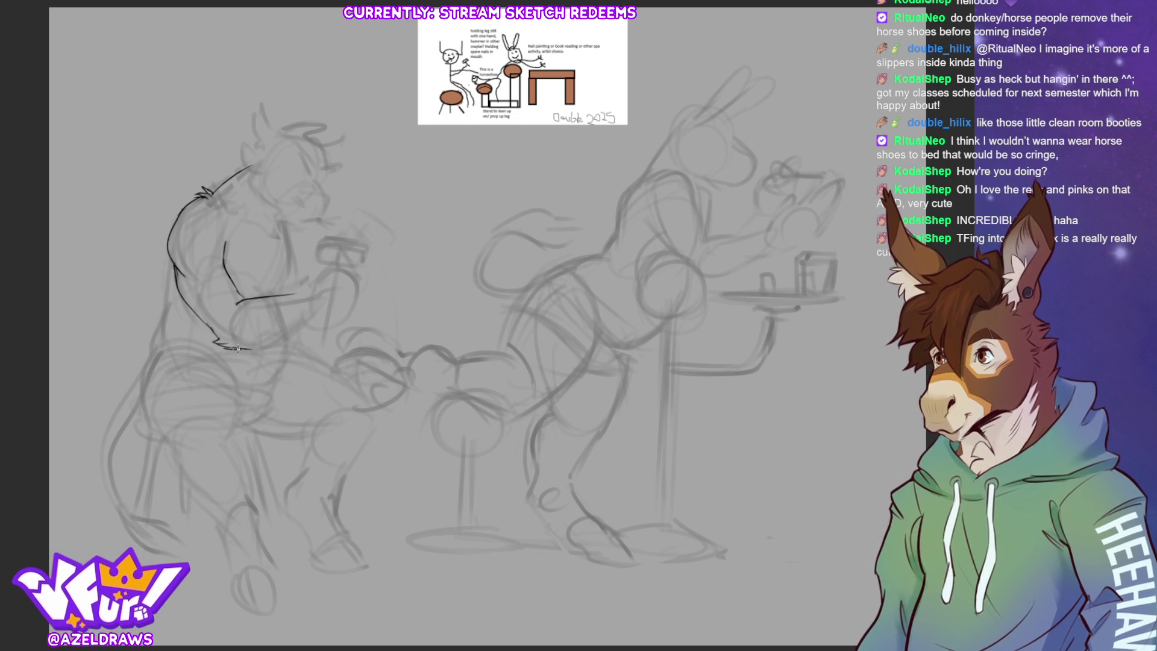
{"action": "mouse_move", "coordinate": [227, 341]}
{"action": "left_mouse_down"}
{"action": "mouse_move", "coordinate": [255, 350]}
{"action": "mouse_move", "coordinate": [298, 322]}
{"action": "left_mouse_up"}
{"action": "key", "text": "ctrl+z"}
{"action": "key", "text": "ctrl+z"}
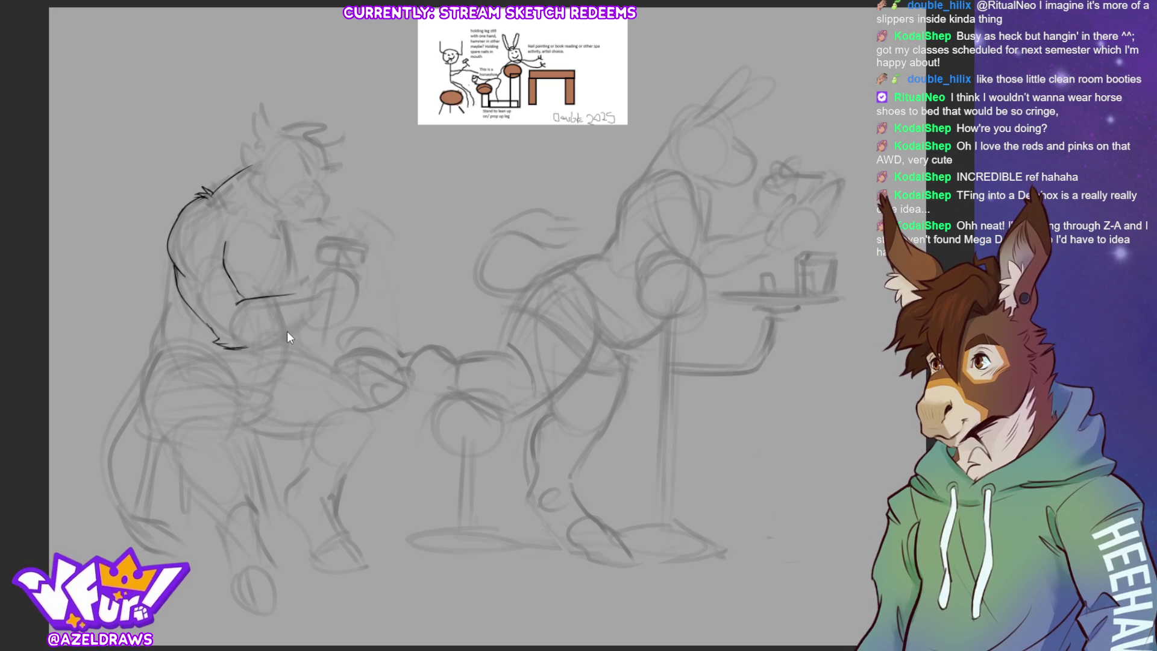
{"action": "mouse_move", "coordinate": [231, 343]}
{"action": "left_mouse_down"}
{"action": "mouse_move", "coordinate": [290, 335]}
{"action": "mouse_move", "coordinate": [306, 320]}
{"action": "left_mouse_up"}
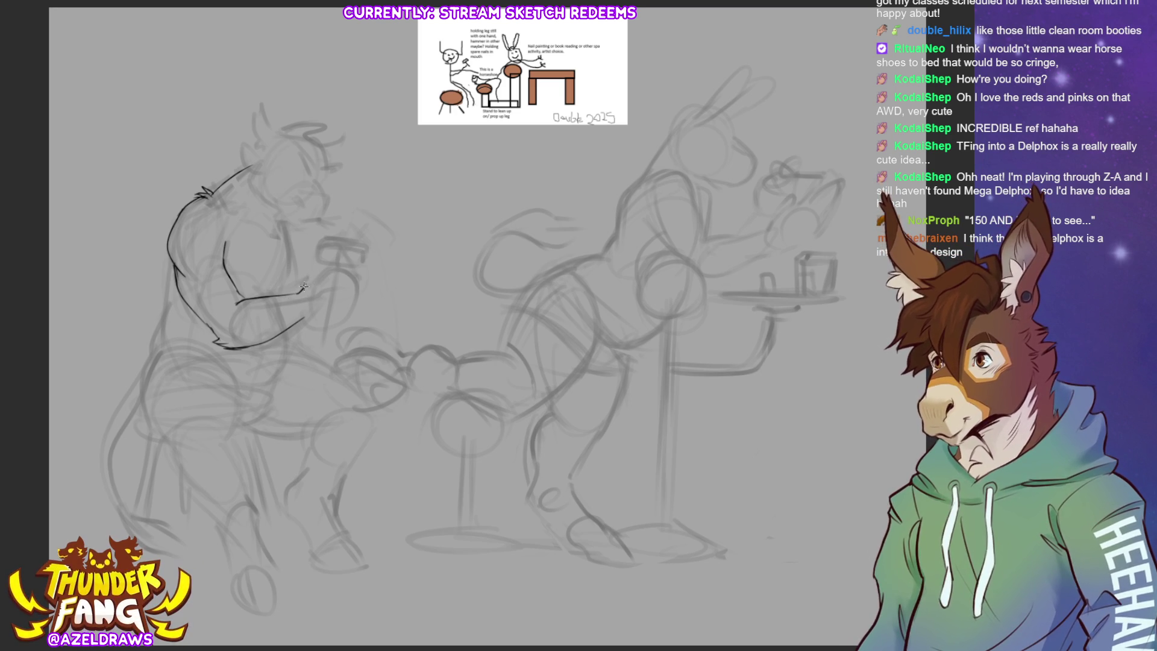
Ink the forearm, knuckled fist and the hammer handle and head it grips.
{"action": "left_click_drag", "start_coordinate": [305, 287], "coordinate": [330, 267]}
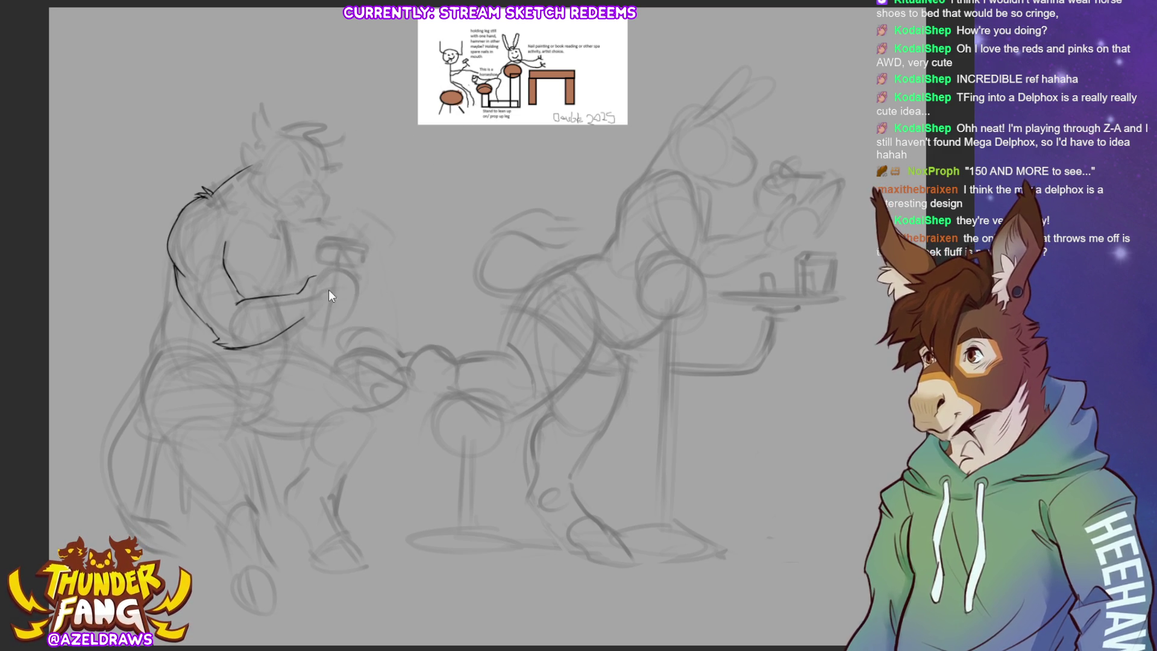
{"action": "key", "text": "ctrl+z"}
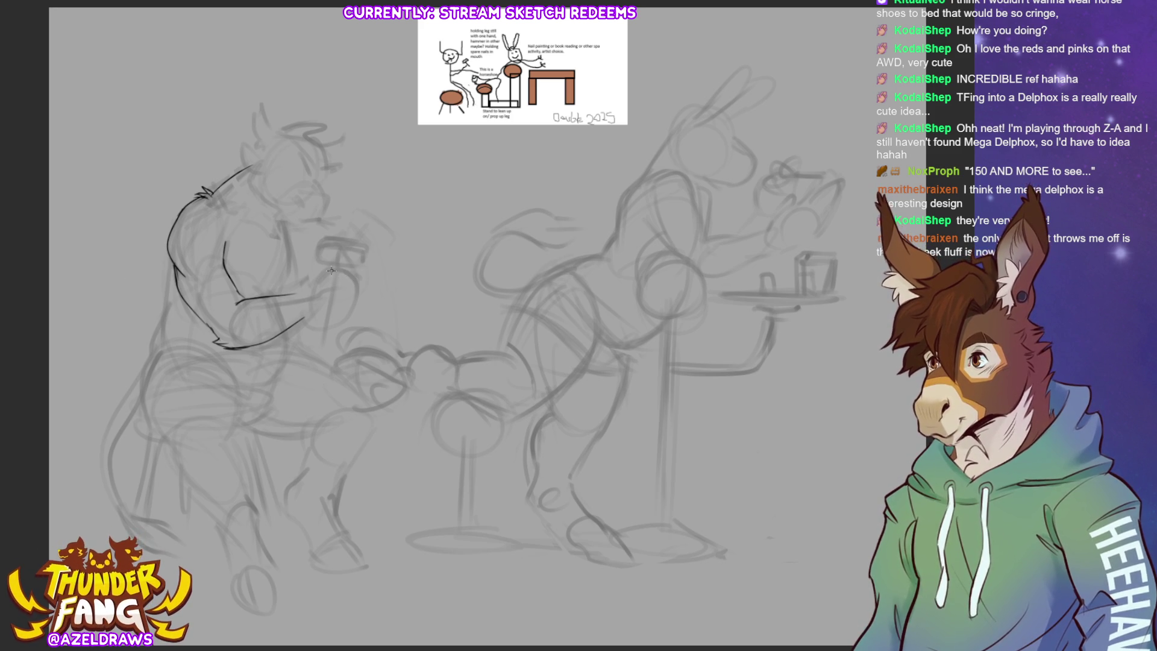
{"action": "mouse_move", "coordinate": [331, 271]}
{"action": "left_mouse_down"}
{"action": "mouse_move", "coordinate": [358, 294]}
{"action": "mouse_move", "coordinate": [339, 318]}
{"action": "mouse_move", "coordinate": [322, 317]}
{"action": "mouse_move", "coordinate": [334, 316]}
{"action": "mouse_move", "coordinate": [331, 271]}
{"action": "left_mouse_up"}
{"action": "mouse_move", "coordinate": [315, 279]}
{"action": "left_mouse_down"}
{"action": "mouse_move", "coordinate": [332, 265]}
{"action": "mouse_move", "coordinate": [357, 293]}
{"action": "mouse_move", "coordinate": [344, 285]}
{"action": "mouse_move", "coordinate": [354, 293]}
{"action": "mouse_move", "coordinate": [335, 319]}
{"action": "mouse_move", "coordinate": [356, 304]}
{"action": "left_mouse_up"}
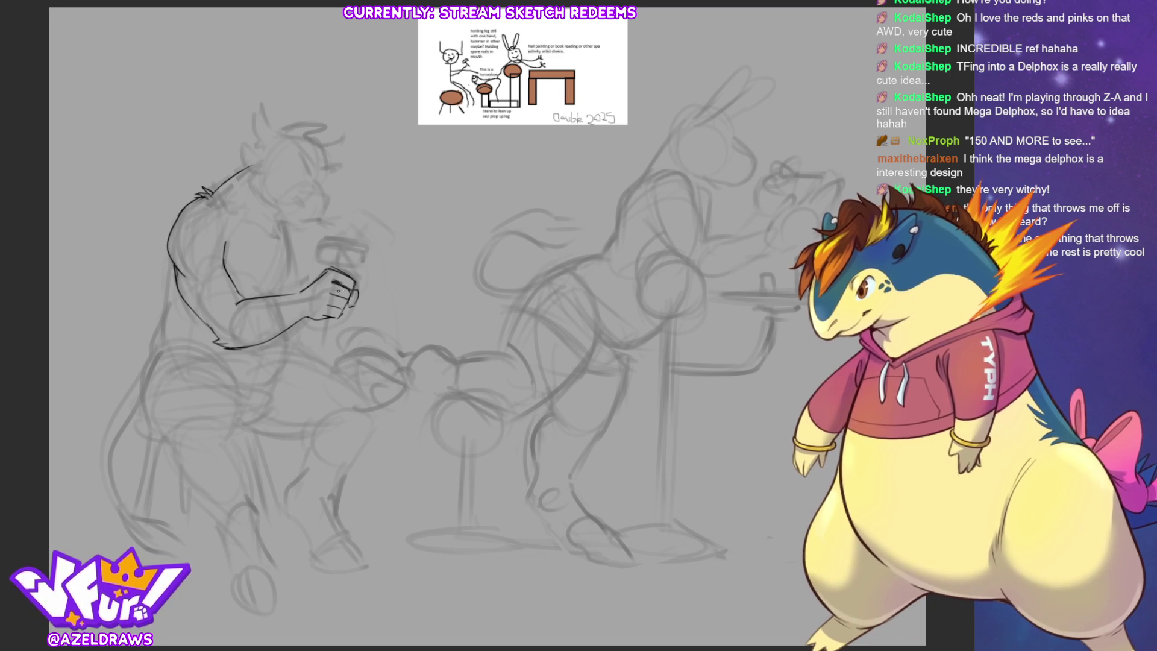
{"action": "left_click_drag", "start_coordinate": [322, 317], "coordinate": [316, 336]}
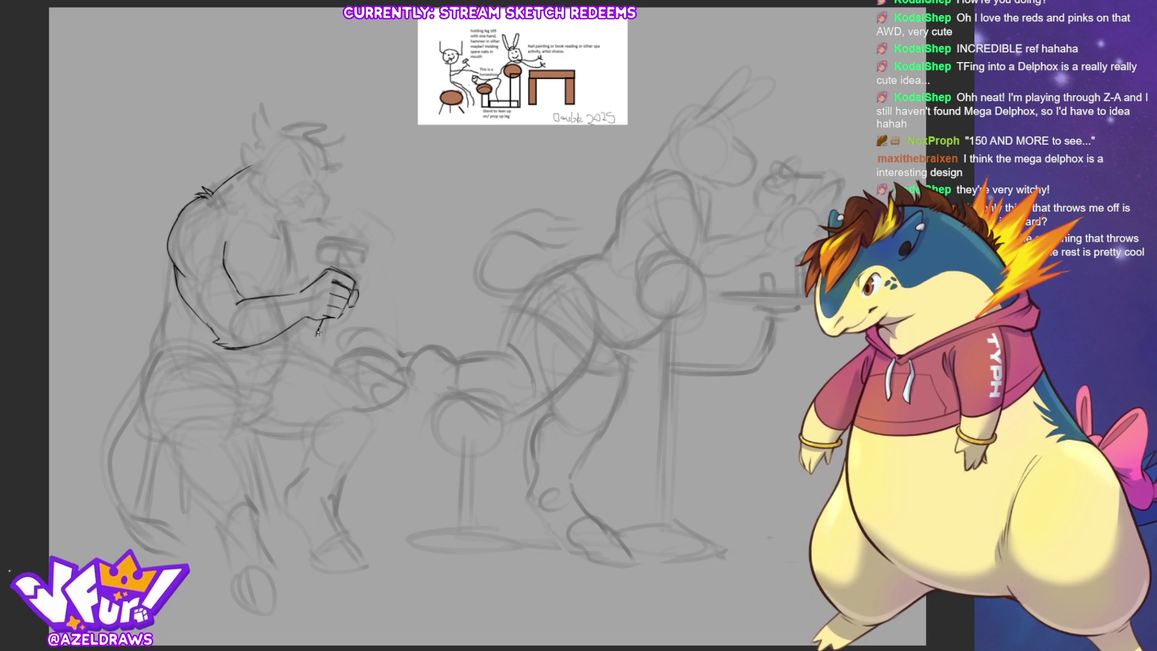
{"action": "key", "text": "ctrl+z"}
{"action": "left_click_drag", "start_coordinate": [341, 265], "coordinate": [350, 272]}
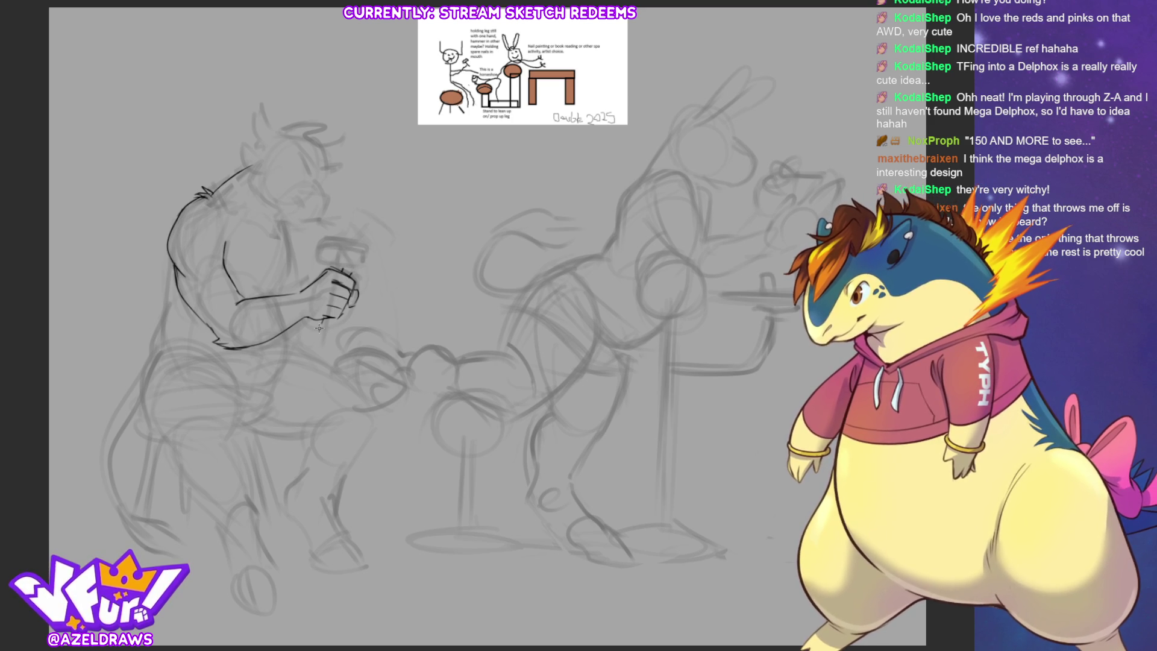
{"action": "left_click_drag", "start_coordinate": [331, 316], "coordinate": [323, 337]}
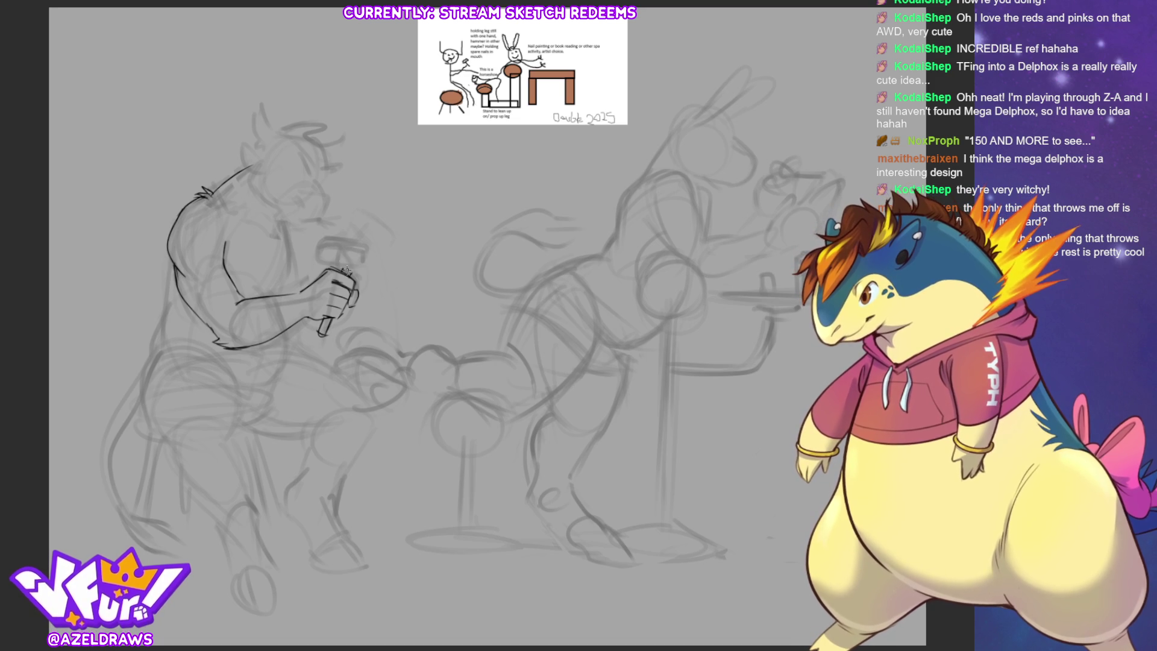
{"action": "mouse_move", "coordinate": [333, 265]}
{"action": "left_mouse_down"}
{"action": "mouse_move", "coordinate": [366, 275]}
{"action": "mouse_move", "coordinate": [365, 252]}
{"action": "mouse_move", "coordinate": [376, 259]}
{"action": "mouse_move", "coordinate": [372, 275]}
{"action": "mouse_move", "coordinate": [330, 270]}
{"action": "left_mouse_up"}
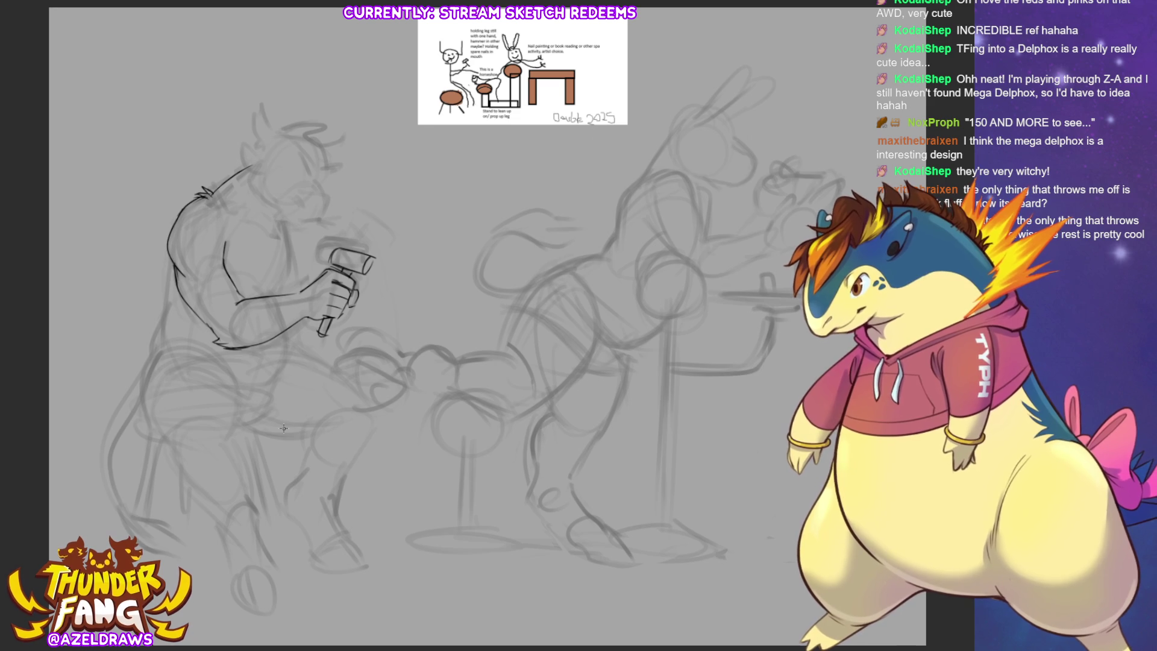
Ink the chest, side, back outline and a redrawn belly curve.
{"action": "mouse_move", "coordinate": [241, 198]}
{"action": "left_mouse_down"}
{"action": "mouse_move", "coordinate": [251, 229]}
{"action": "mouse_move", "coordinate": [289, 249]}
{"action": "mouse_move", "coordinate": [287, 295]}
{"action": "left_mouse_up"}
{"action": "left_click_drag", "start_coordinate": [284, 229], "coordinate": [301, 291]}
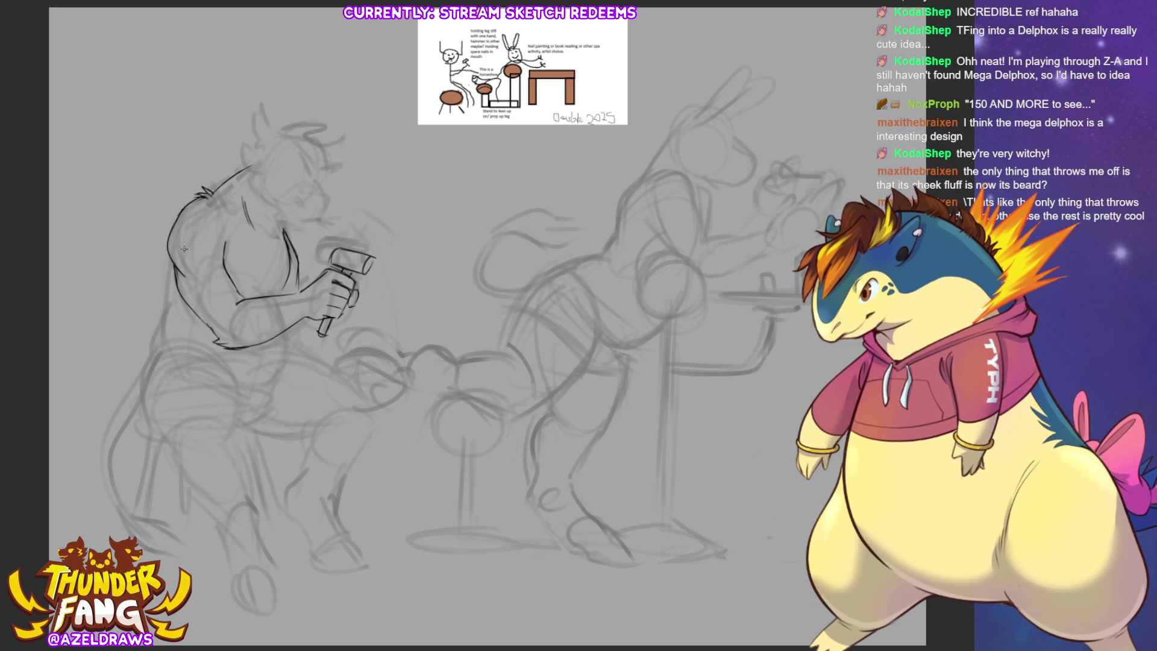
{"action": "left_click_drag", "start_coordinate": [168, 268], "coordinate": [167, 307]}
{"action": "mouse_move", "coordinate": [171, 248]}
{"action": "left_mouse_down"}
{"action": "mouse_move", "coordinate": [154, 358]}
{"action": "mouse_move", "coordinate": [230, 382]}
{"action": "left_mouse_up"}
{"action": "mouse_move", "coordinate": [179, 348]}
{"action": "left_mouse_down"}
{"action": "mouse_move", "coordinate": [244, 386]}
{"action": "mouse_move", "coordinate": [297, 365]}
{"action": "left_mouse_up"}
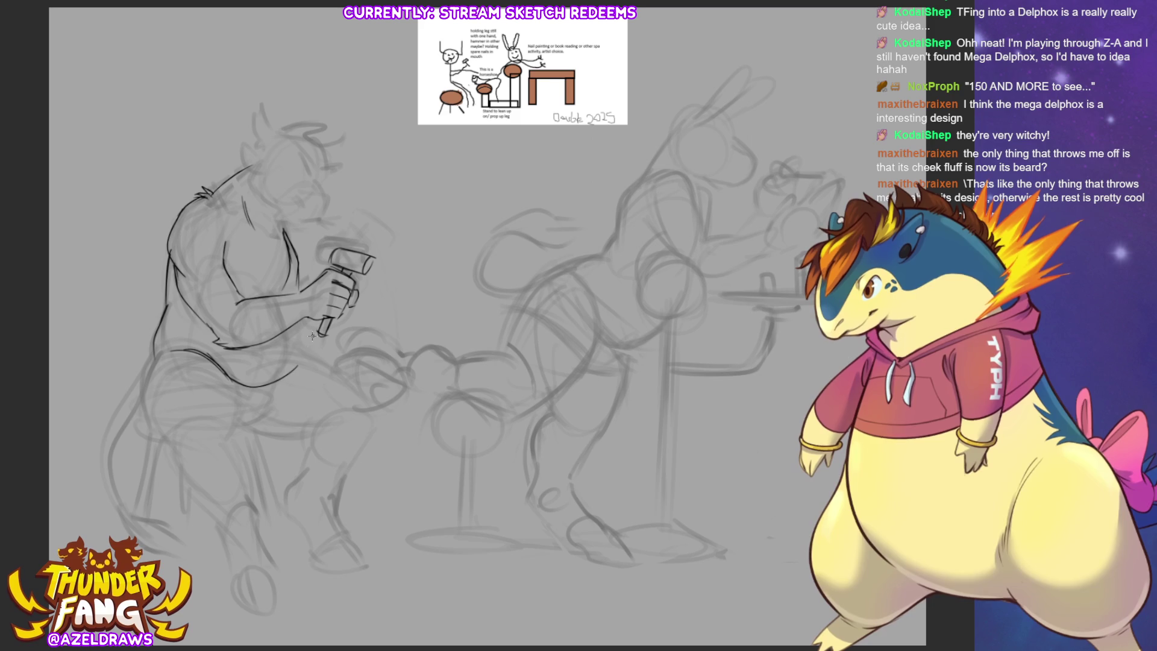
{"action": "key", "text": "ctrl+z"}
{"action": "mouse_move", "coordinate": [297, 323]}
{"action": "left_mouse_down"}
{"action": "mouse_move", "coordinate": [299, 355]}
{"action": "mouse_move", "coordinate": [260, 388]}
{"action": "left_mouse_up"}
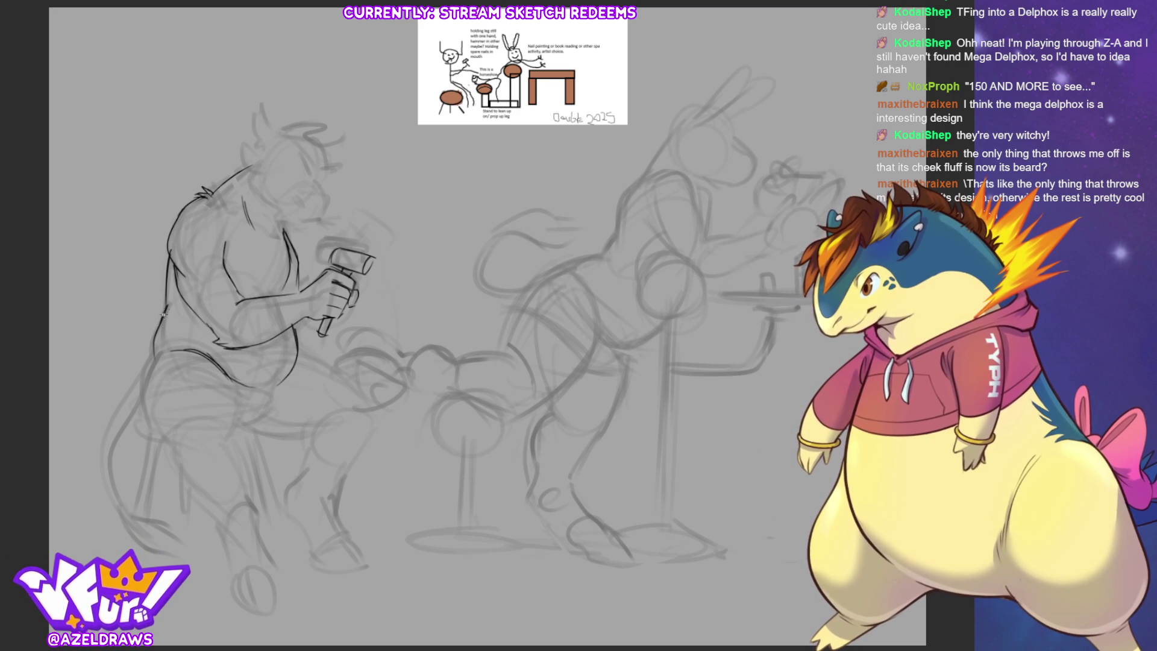
{"action": "left_click_drag", "start_coordinate": [167, 307], "coordinate": [153, 357]}
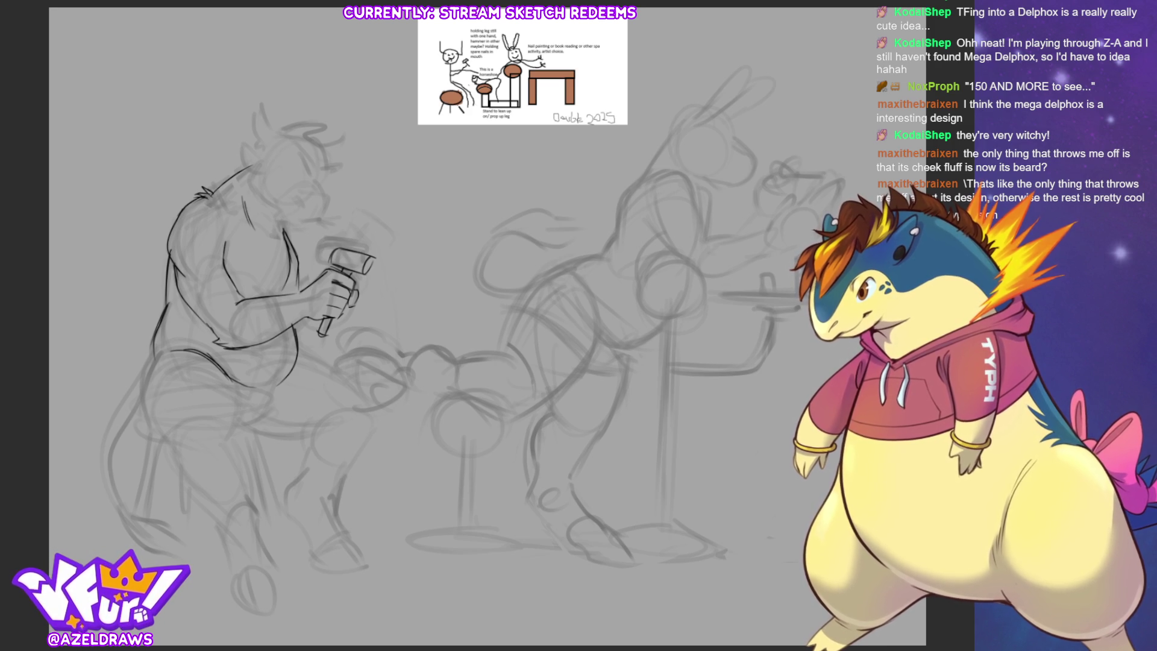
Add fur marks at the head, ink the back into the seat with tufts at the corner.
{"action": "mouse_move", "coordinate": [178, 222]}
{"action": "left_mouse_down"}
{"action": "mouse_move", "coordinate": [167, 246]}
{"action": "mouse_move", "coordinate": [173, 232]}
{"action": "left_mouse_up"}
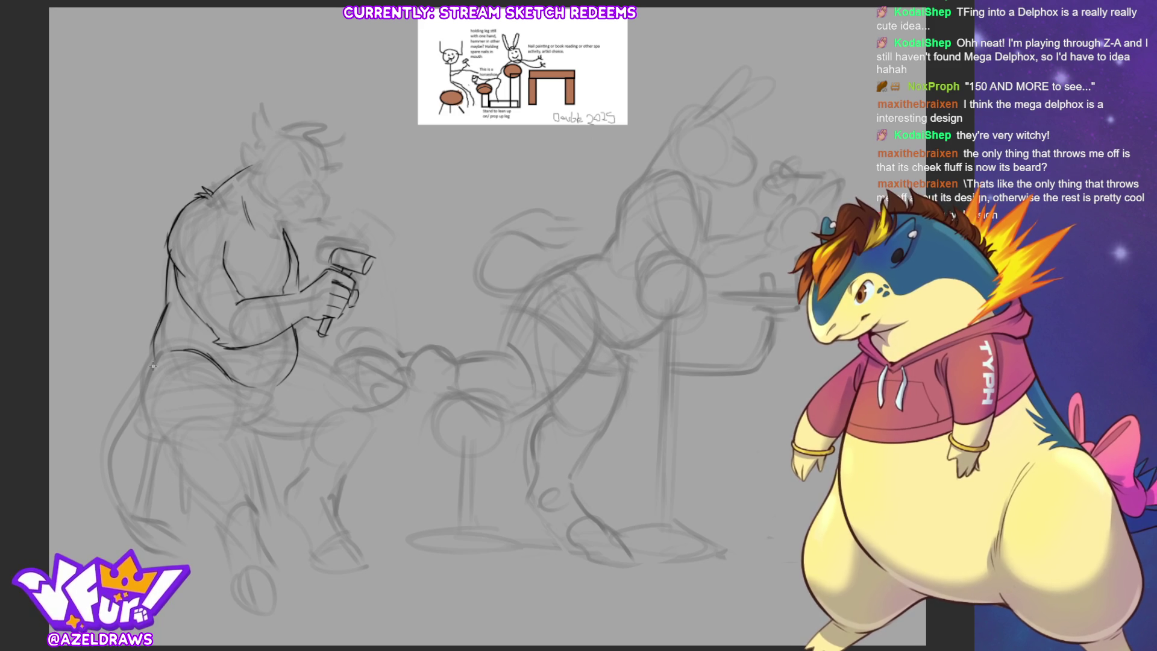
{"action": "mouse_move", "coordinate": [156, 362]}
{"action": "left_mouse_down"}
{"action": "mouse_move", "coordinate": [144, 413]}
{"action": "mouse_move", "coordinate": [176, 452]}
{"action": "left_mouse_up"}
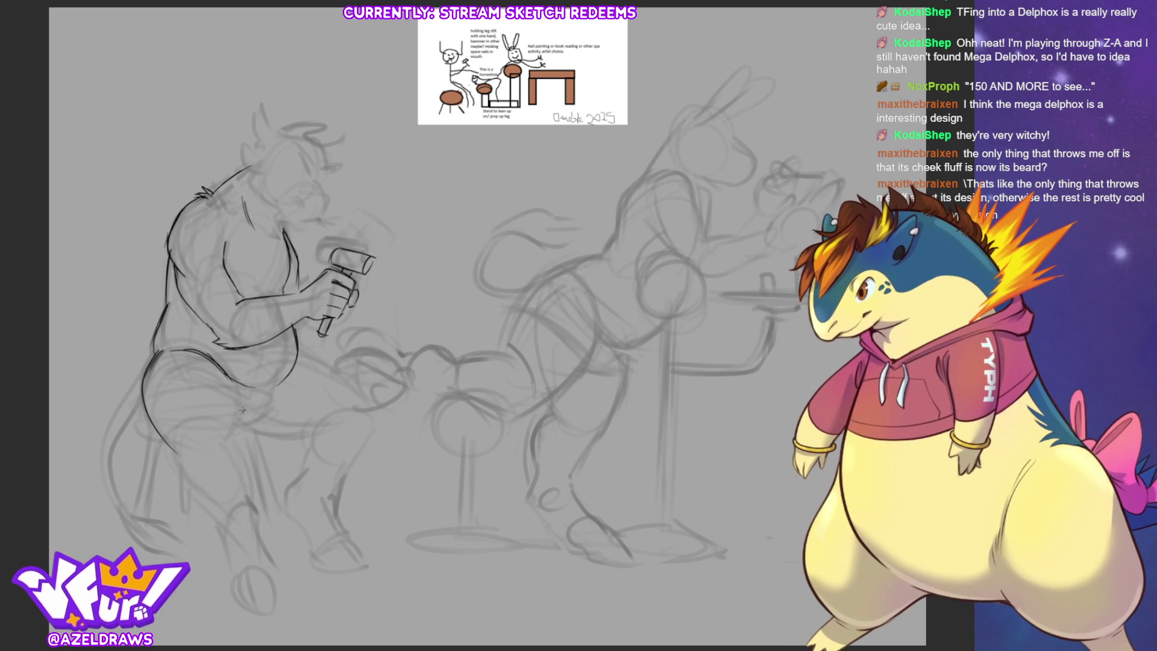
{"action": "left_click_drag", "start_coordinate": [226, 375], "coordinate": [241, 412]}
{"action": "mouse_move", "coordinate": [178, 431]}
{"action": "left_mouse_down"}
{"action": "mouse_move", "coordinate": [170, 449]}
{"action": "mouse_move", "coordinate": [187, 449]}
{"action": "left_mouse_up"}
{"action": "left_click_drag", "start_coordinate": [192, 447], "coordinate": [196, 455]}
{"action": "left_click_drag", "start_coordinate": [237, 387], "coordinate": [241, 436]}
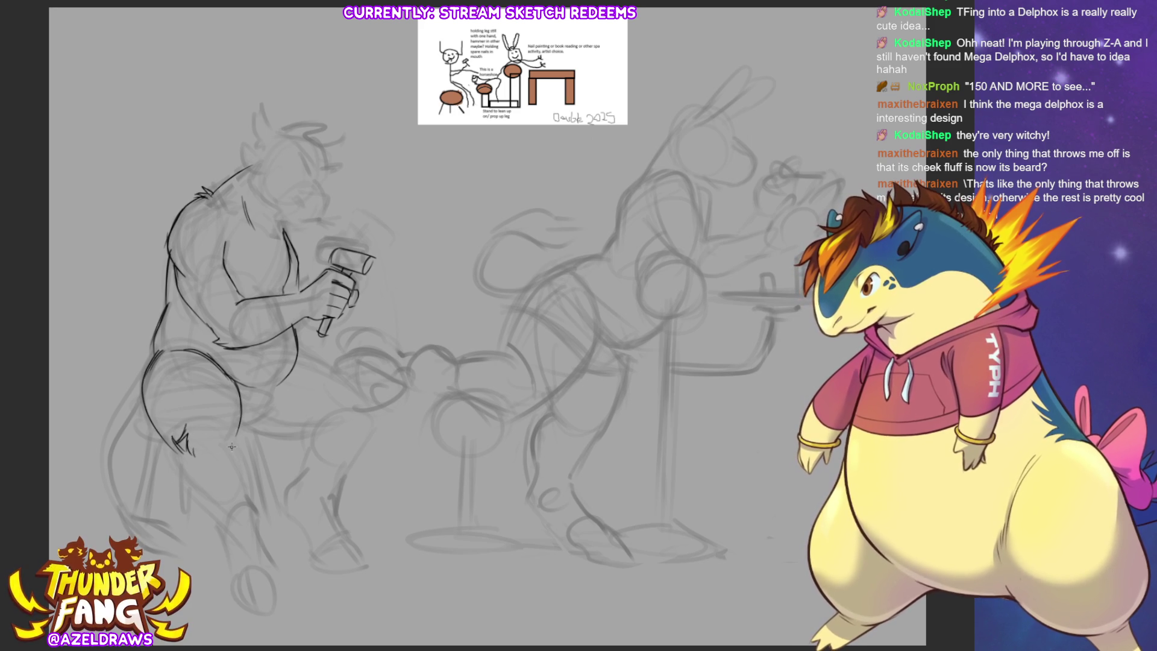